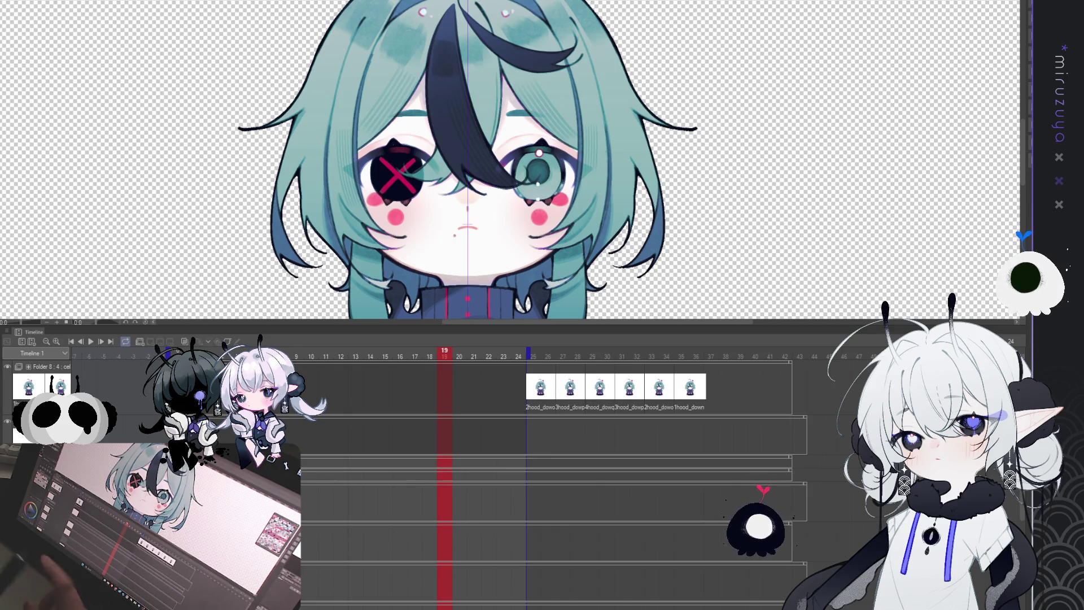
# - Undo the last move and drag the four blink cels earlier to frame 9
pyautogui.click(448, 399)
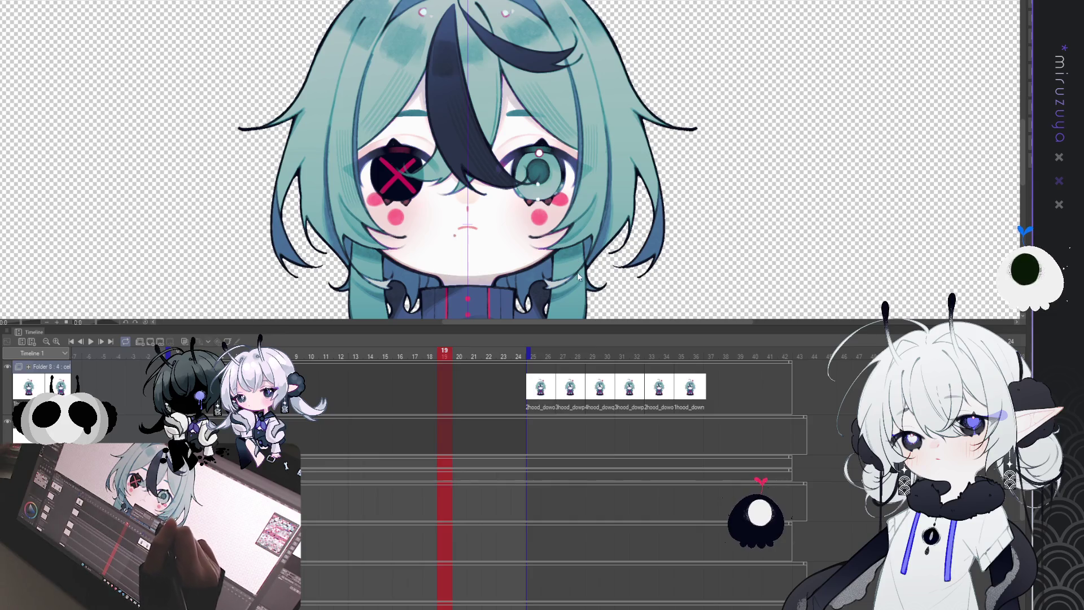
pyautogui.hotkey('ctrl', 'z')
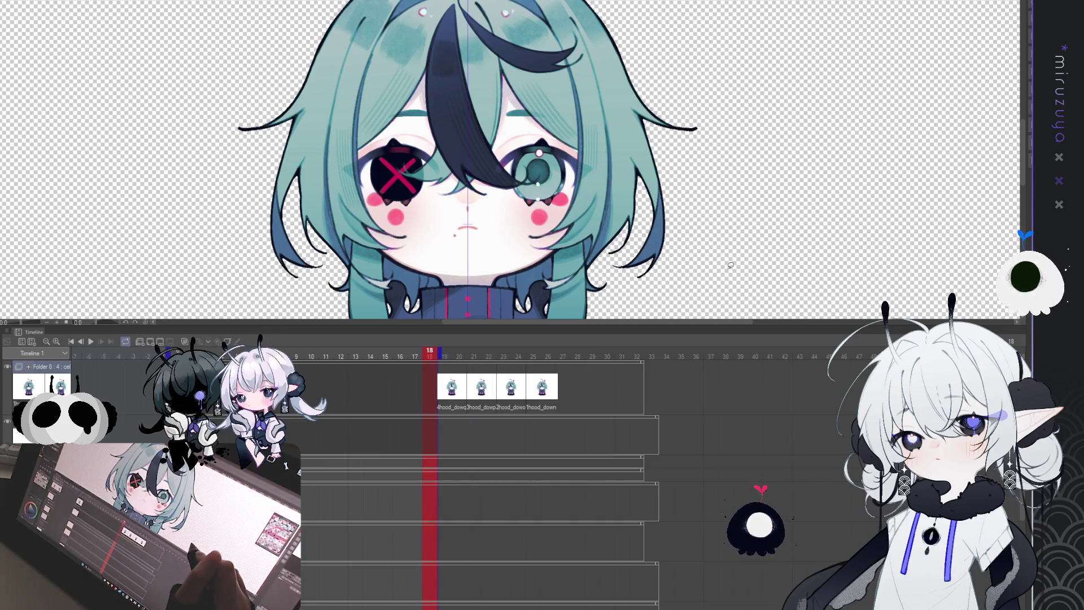
pyautogui.press('Left')
pyautogui.press('Left')
pyautogui.press('Left')
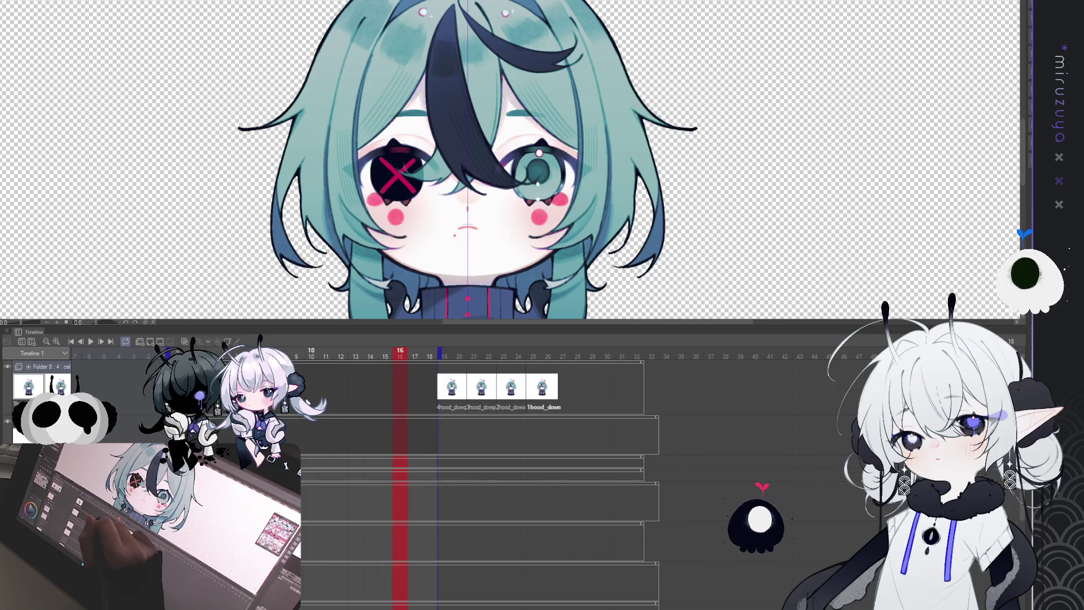
pyautogui.press('Left')
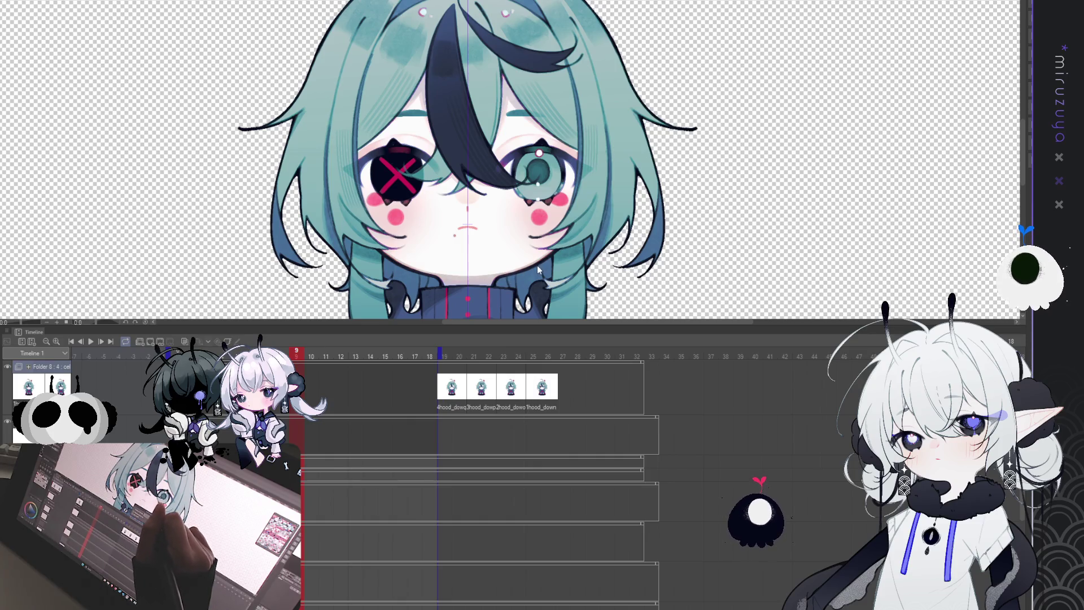
pyautogui.moveTo(469, 375); pyautogui.dragTo(325, 373)
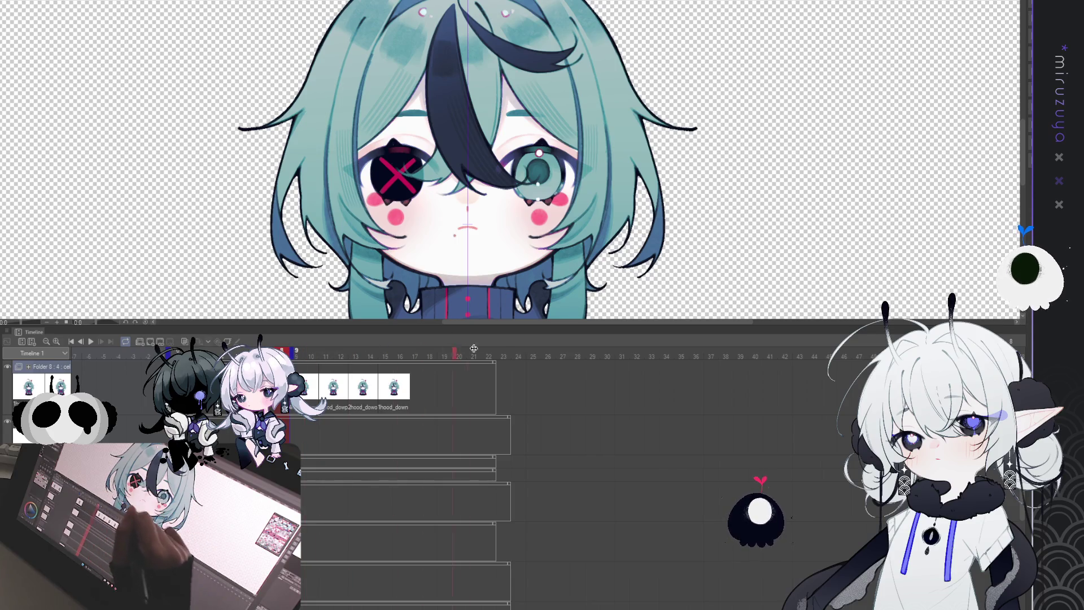
pyautogui.click(528, 351)
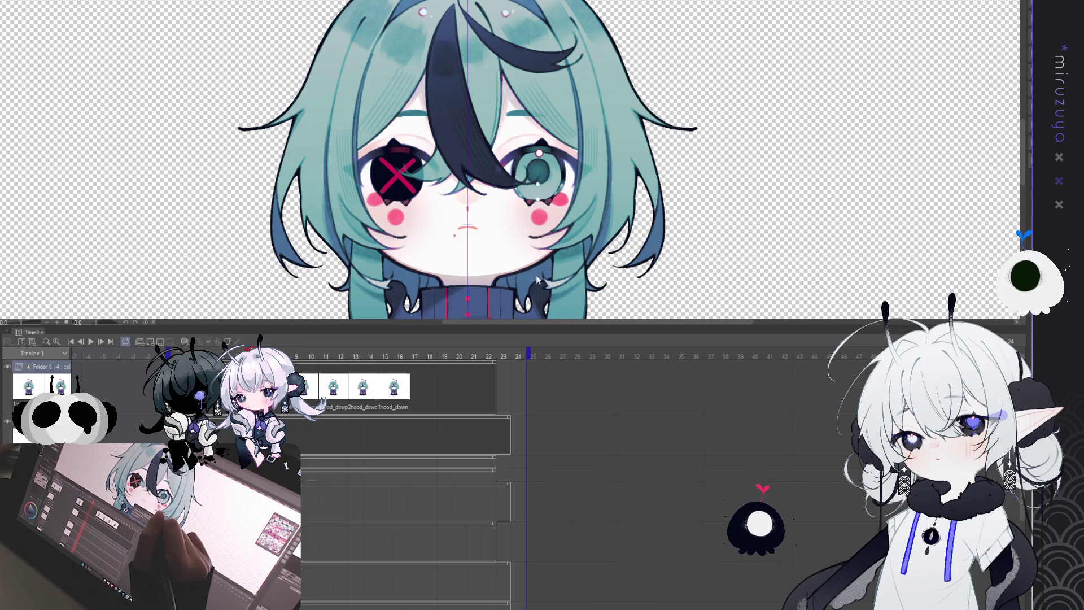
# - Shift the four hood_down cels later and set the animation end frame just after them
pyautogui.moveTo(334, 387); pyautogui.dragTo(482, 387)
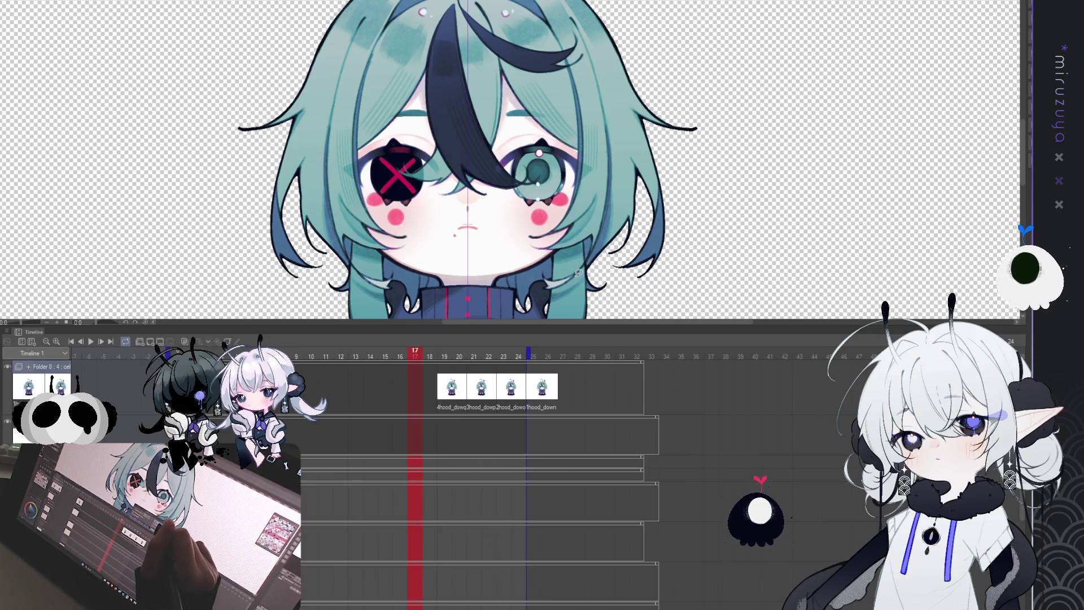
pyautogui.hotkey('ctrl', 'z')
pyautogui.click(381, 395)
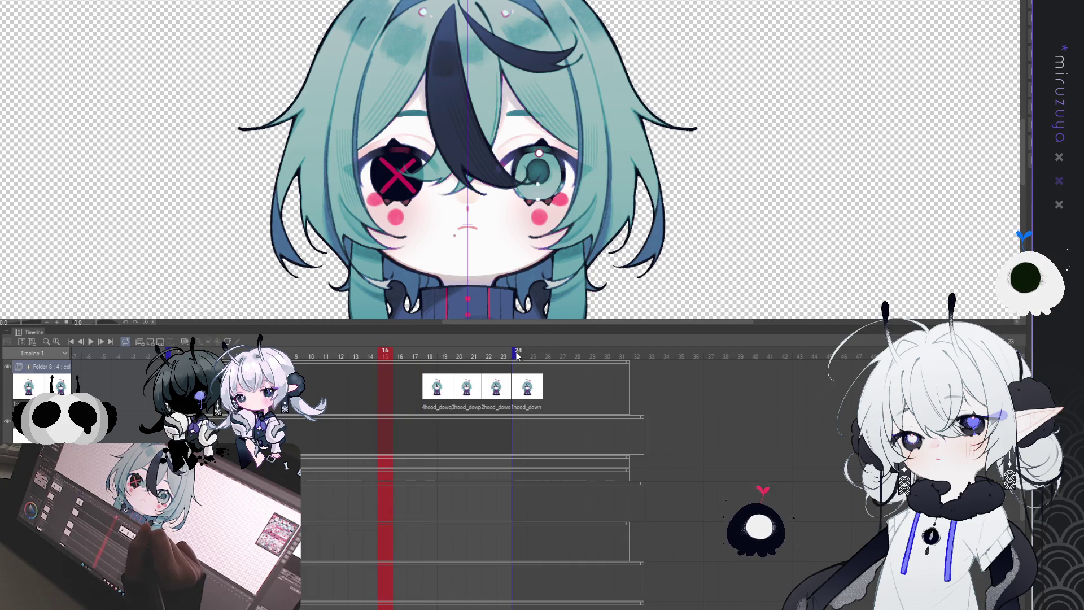
pyautogui.moveTo(556, 353); pyautogui.dragTo(529, 355)
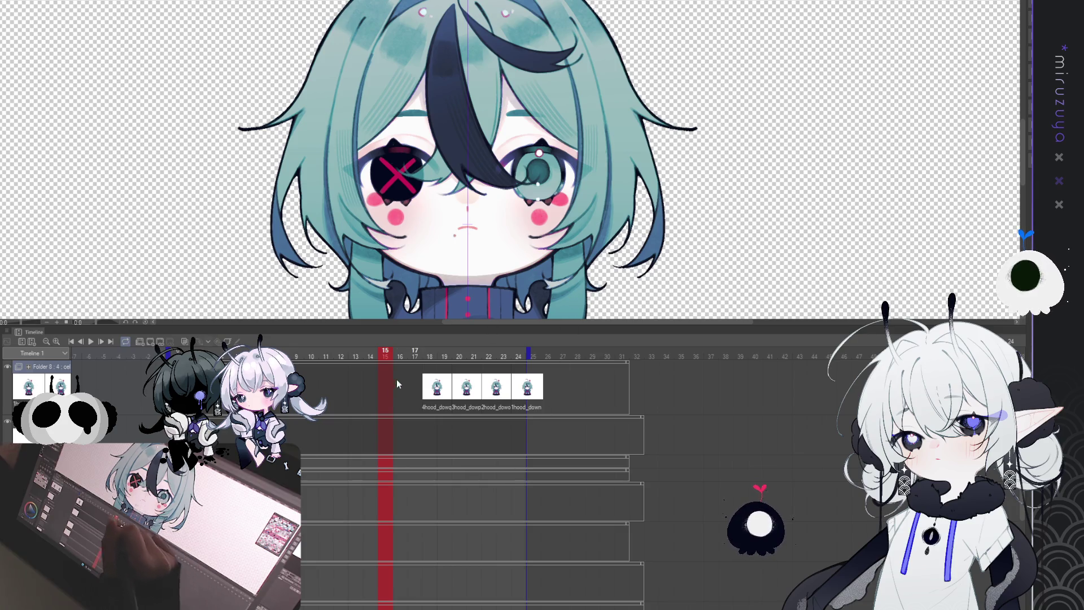
pyautogui.press('Delete')
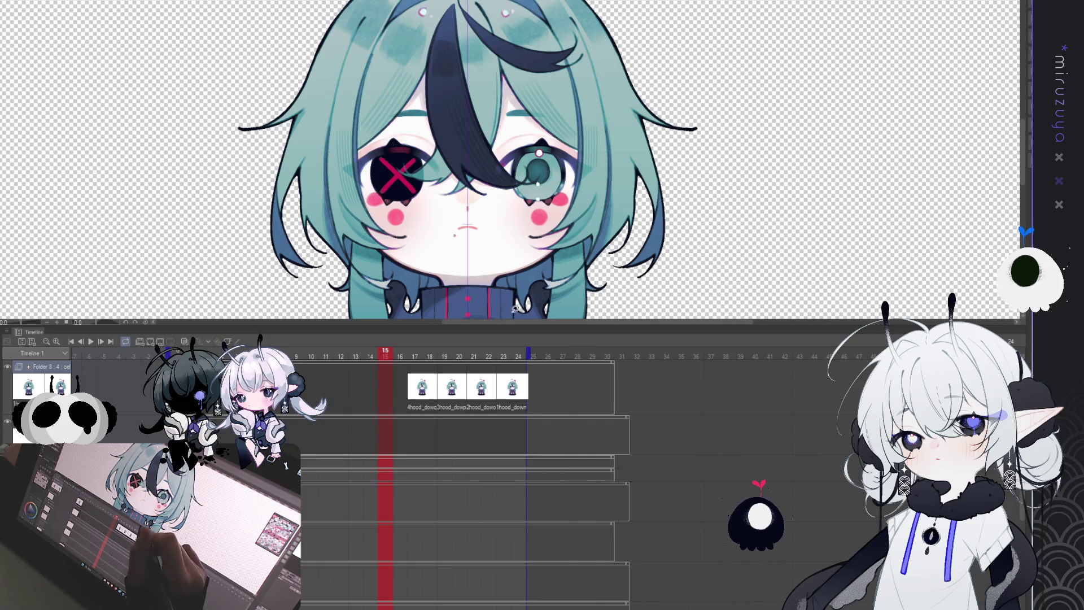
# - Preview the blink from the first frame and widen the Timeline's frame spacing
pyautogui.click(99, 354)
pyautogui.click(91, 342)
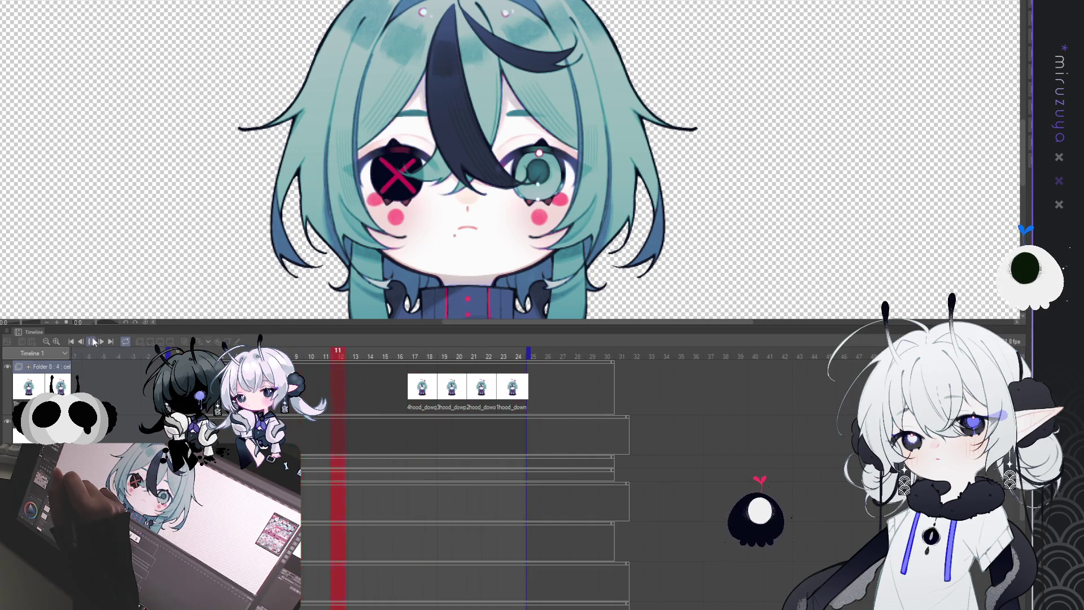
pyautogui.click(91, 341)
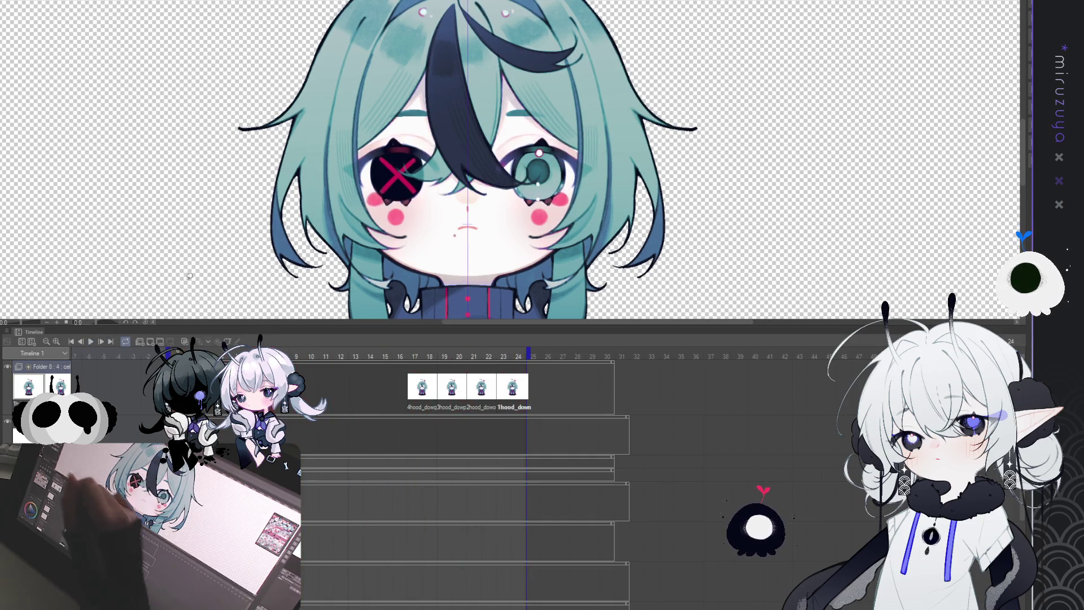
pyautogui.click(56, 341)
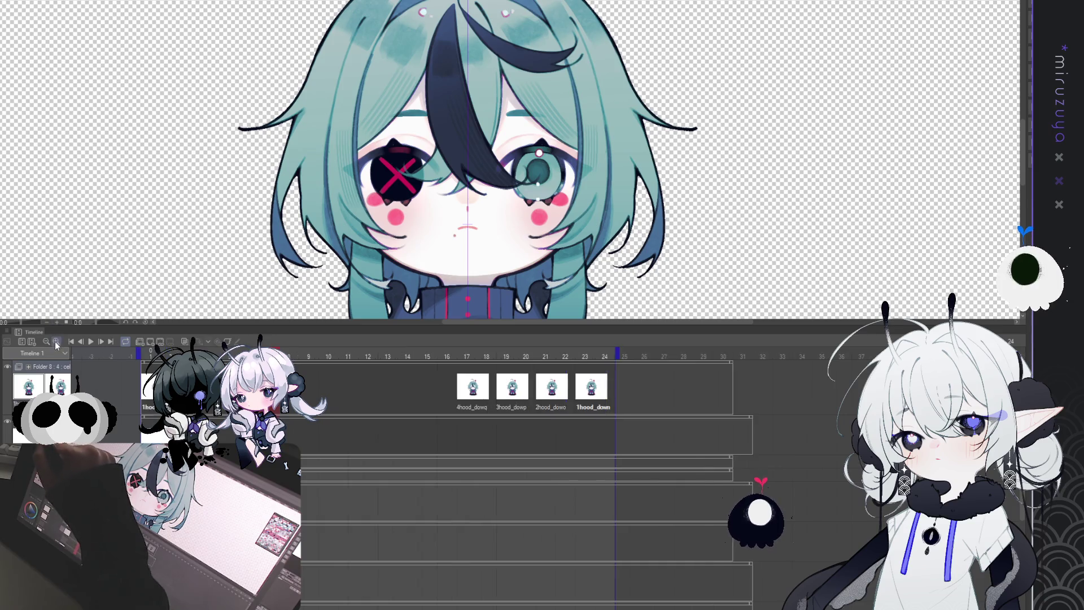
# - Zoom the Timeline in, move 1hood_down to frame 25, and move the other three cels later
pyautogui.click(55, 342)
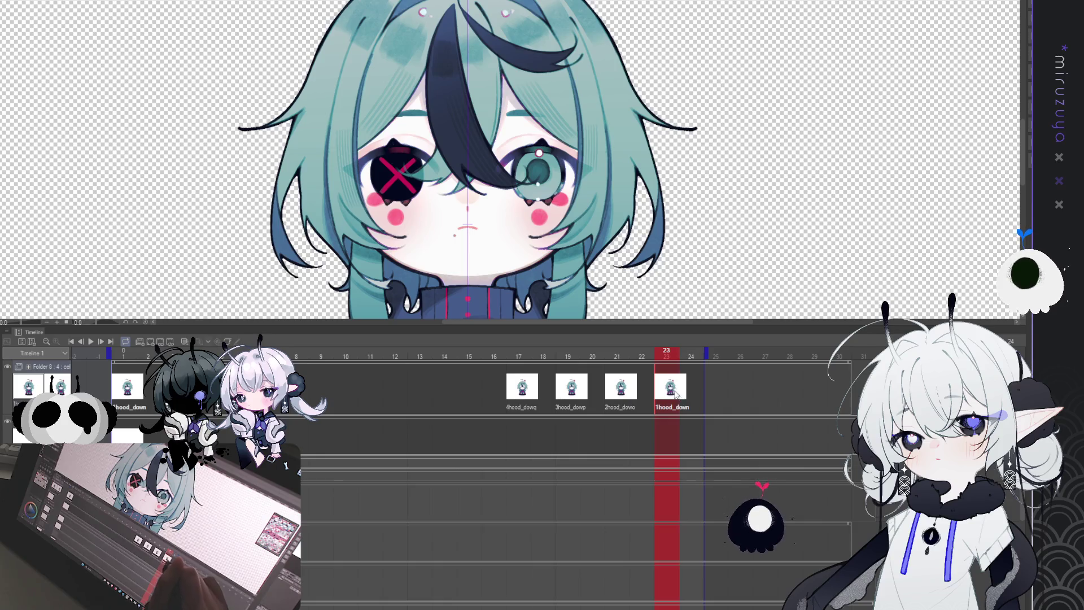
pyautogui.moveTo(710, 388)
pyautogui.mouseDown()
pyautogui.moveTo(672, 391)
pyautogui.moveTo(717, 387)
pyautogui.mouseUp()
pyautogui.press('Left')
pyautogui.press('Left')
pyautogui.press('Left')
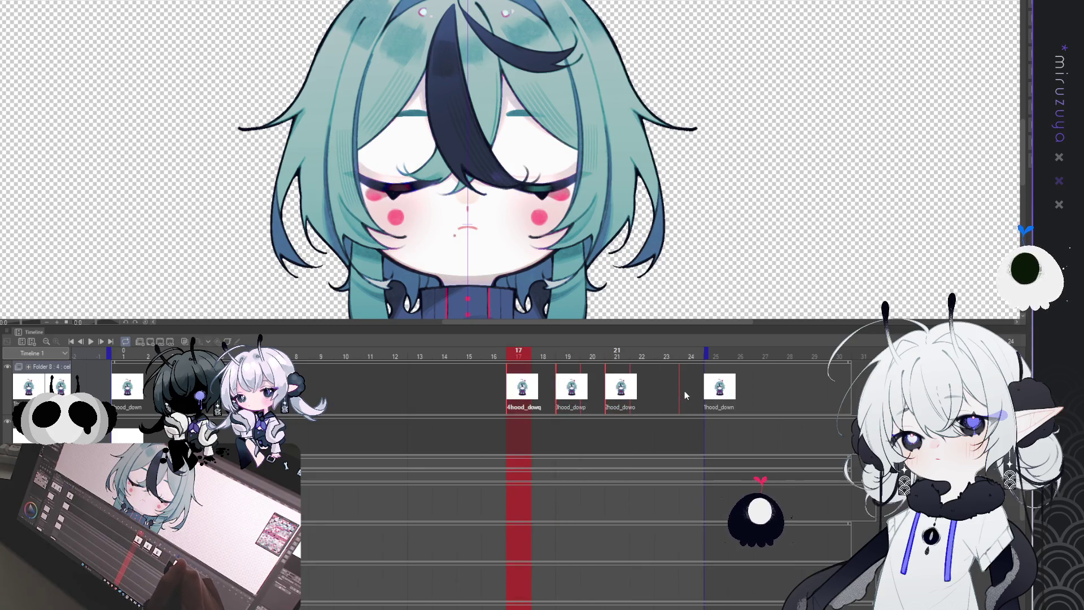
pyautogui.moveTo(684, 390); pyautogui.dragTo(719, 383)
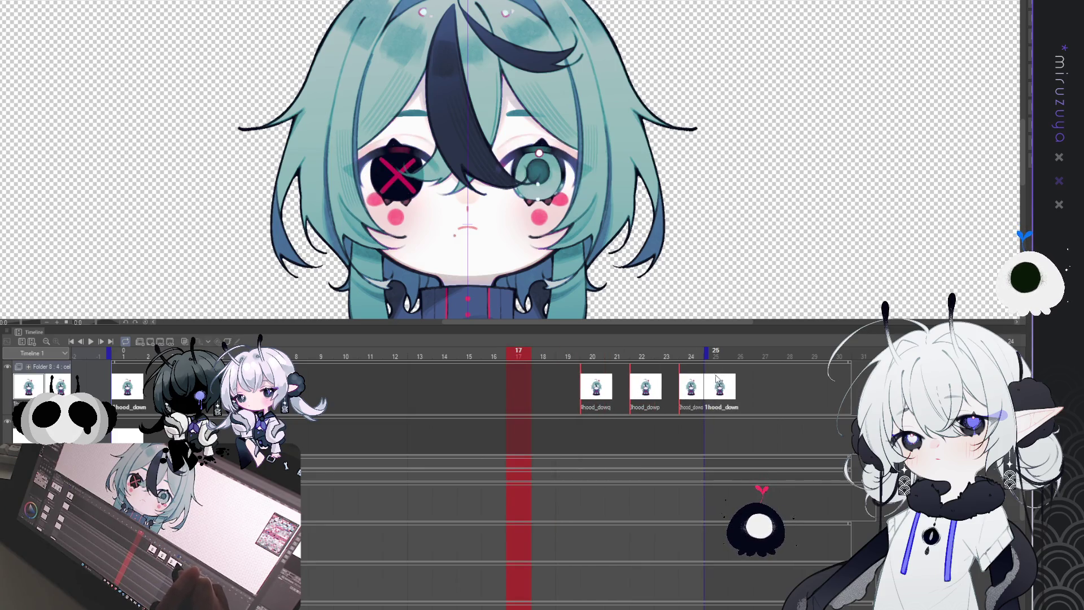
pyautogui.press('Left')
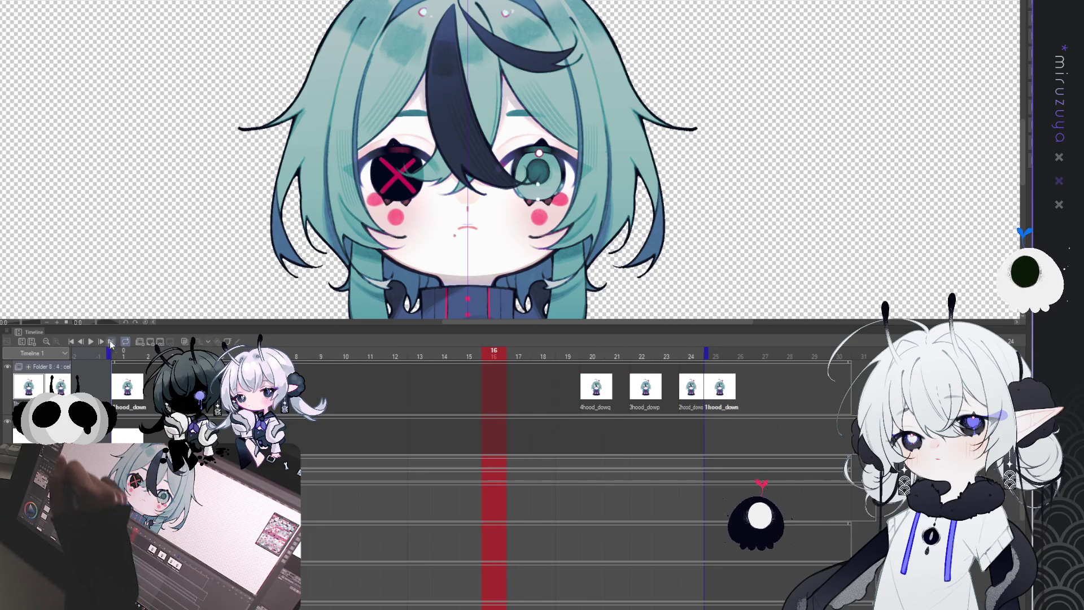
# - Shift the three other blink cels one frame earlier and replay the animation to check the timing
pyautogui.click(91, 343)
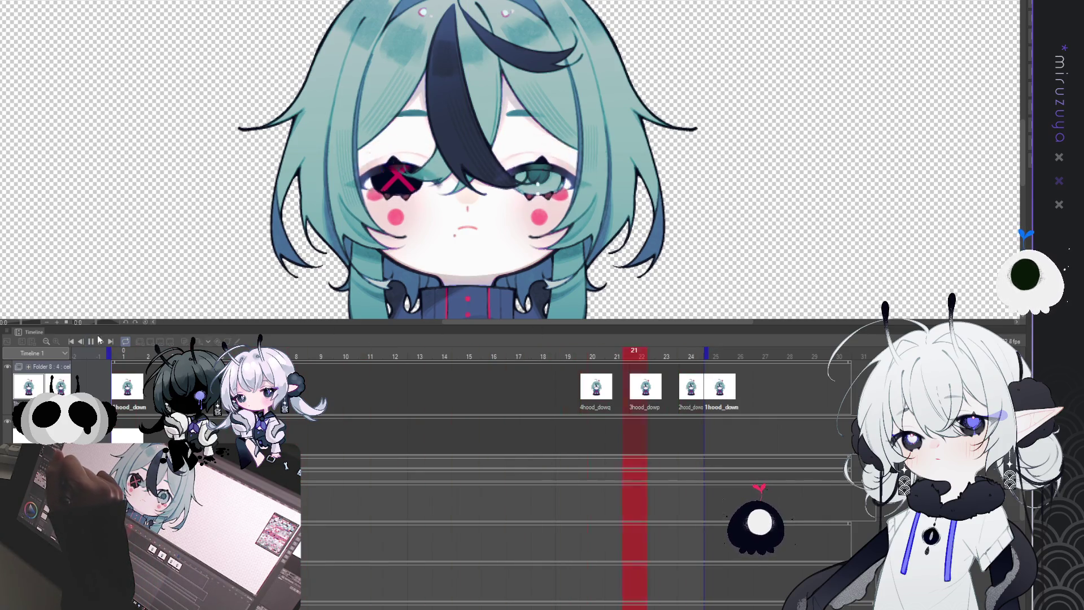
pyautogui.click(92, 343)
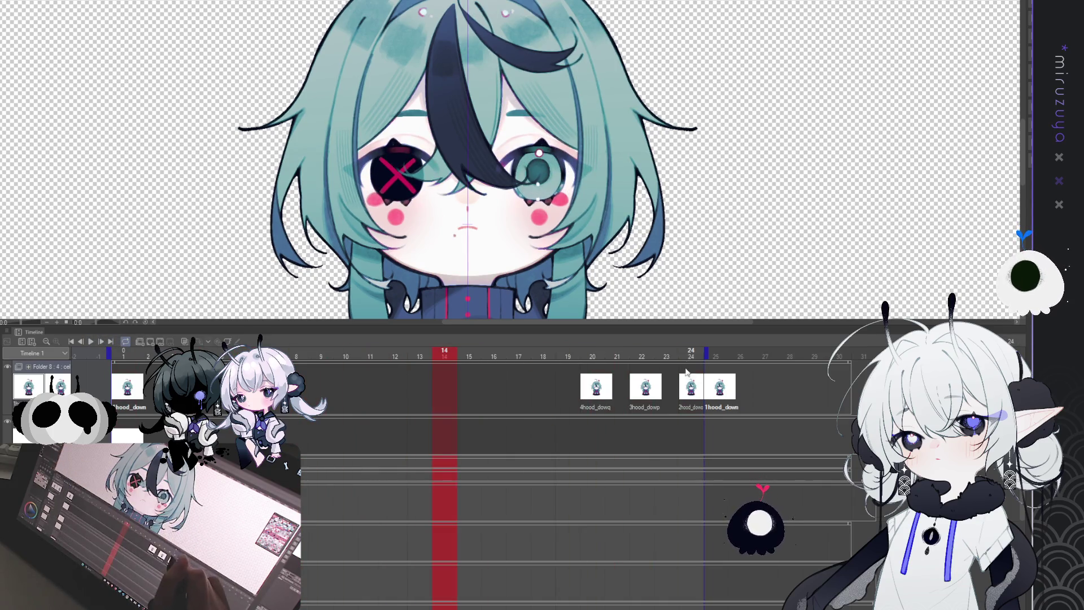
pyautogui.click(597, 388)
pyautogui.keyDown('shift'); pyautogui.click(691, 388); pyautogui.keyUp('shift')
pyautogui.moveTo(572, 391); pyautogui.dragTo(571, 391)
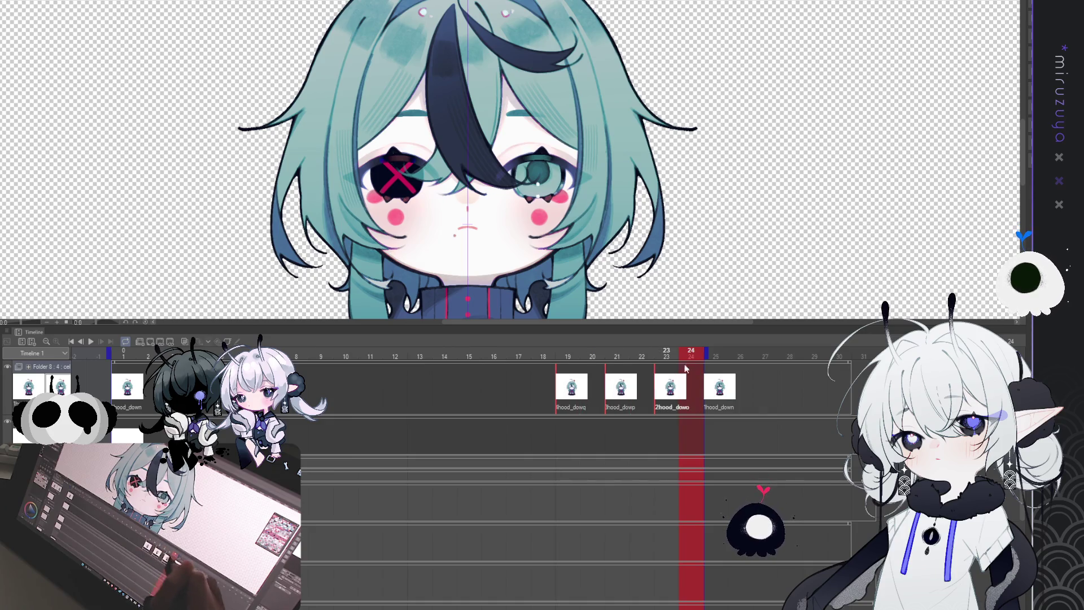
pyautogui.click(634, 438)
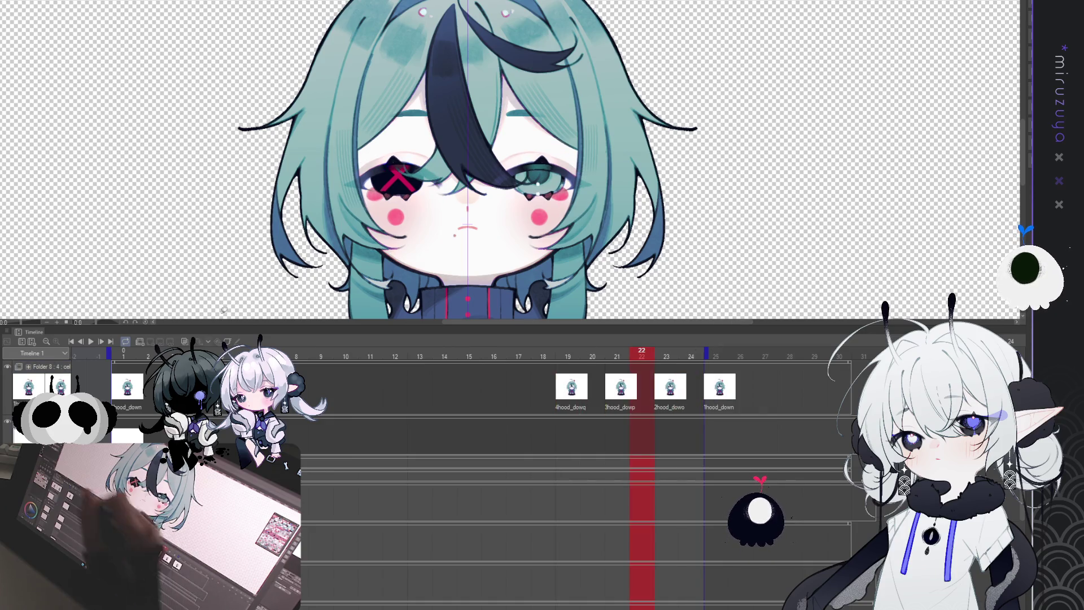
pyautogui.click(91, 341)
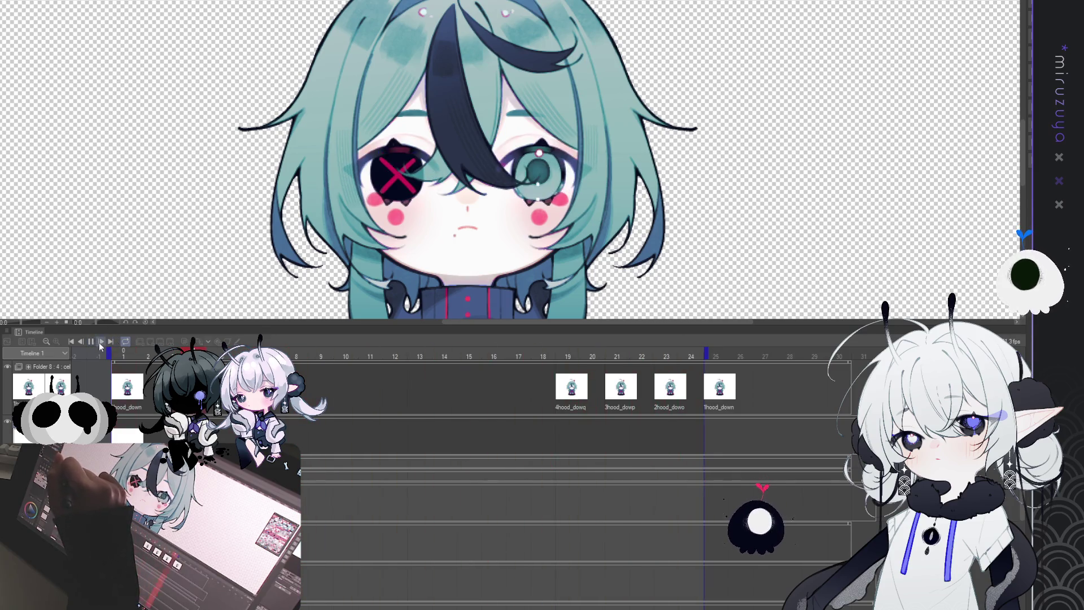
pyautogui.click(91, 342)
pyautogui.hotkey('ctrl', '0')
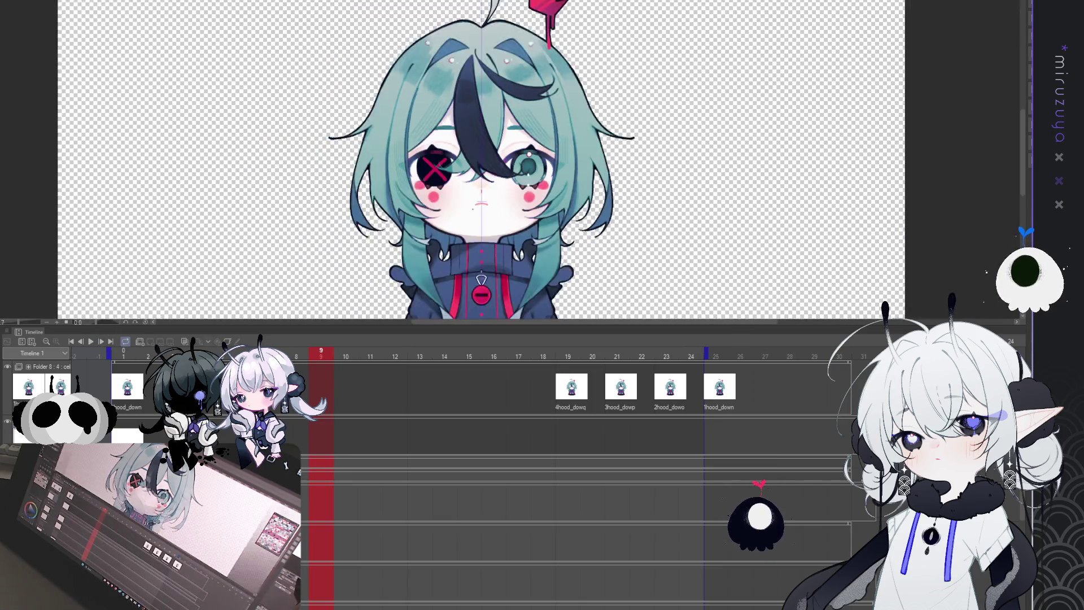
# - Zoom the canvas in slightly and replay the blink at frames 19, 21, 23 and 25
pyautogui.hotkey('ctrl', '+')
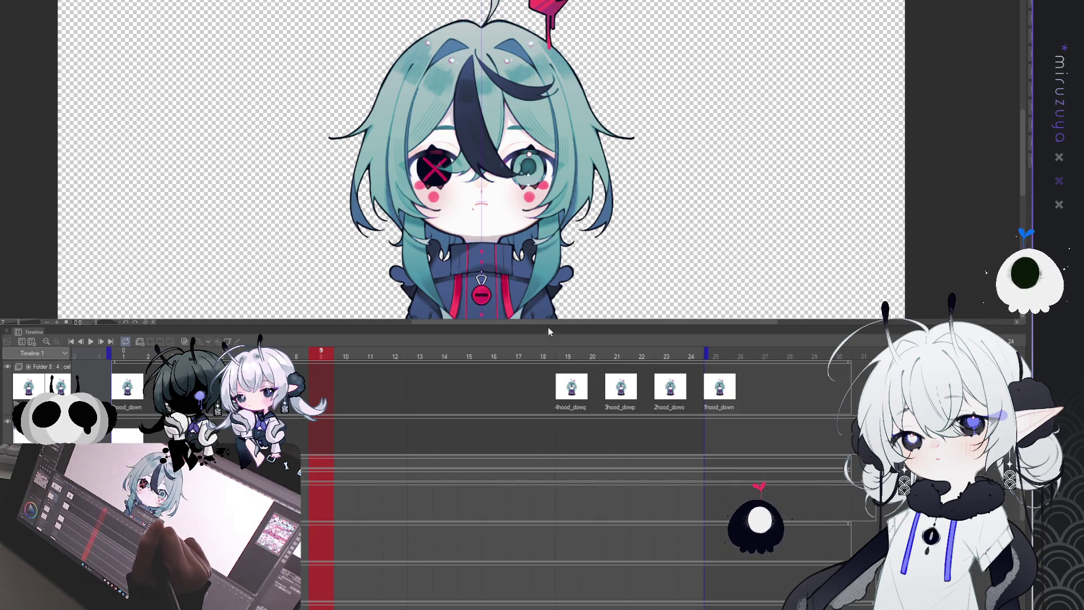
pyautogui.click(91, 342)
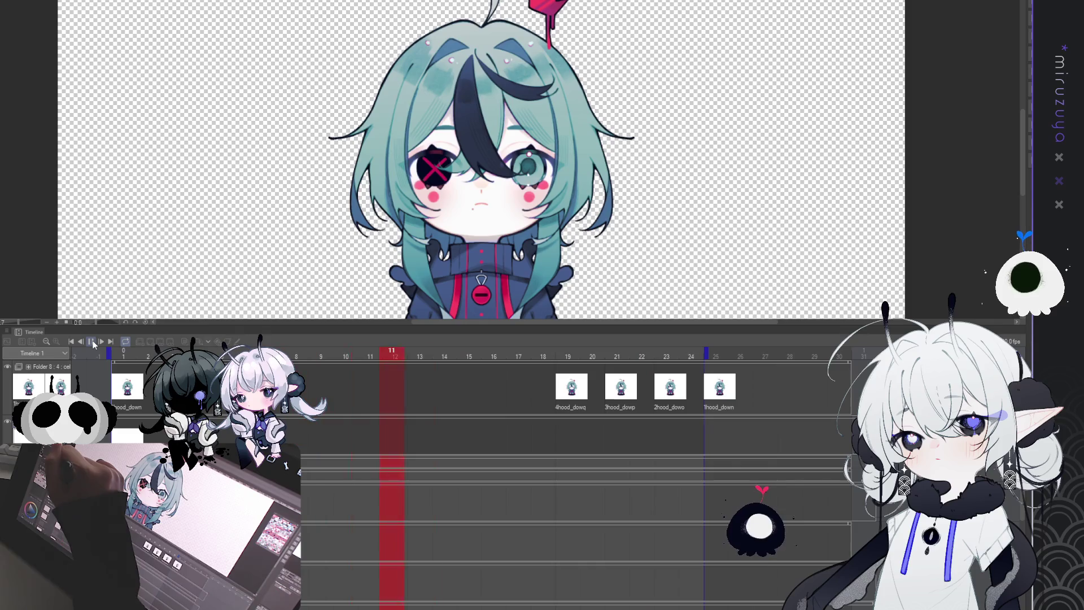
pyautogui.click(94, 342)
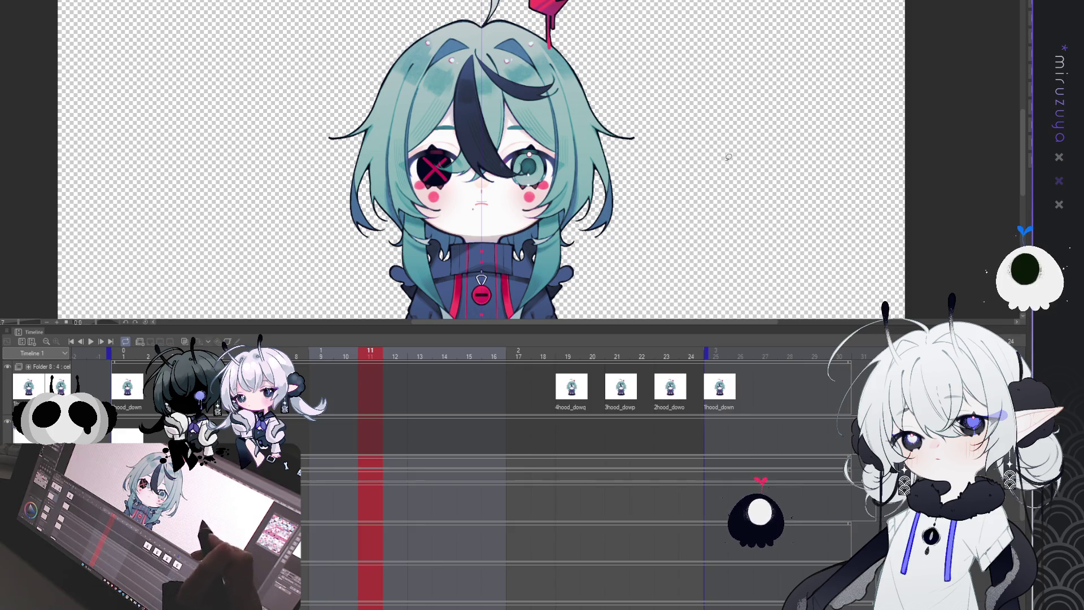
# - Preview the blink, then remove the closed-eye 4hood_dowq cel
pyautogui.click(79, 339)
pyautogui.click(93, 341)
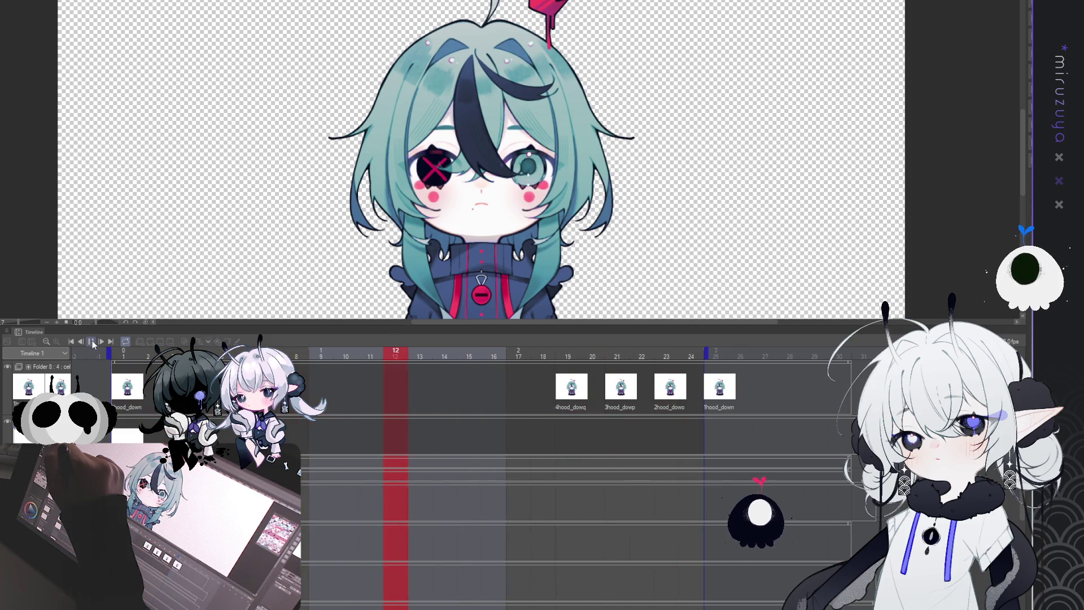
pyautogui.click(91, 341)
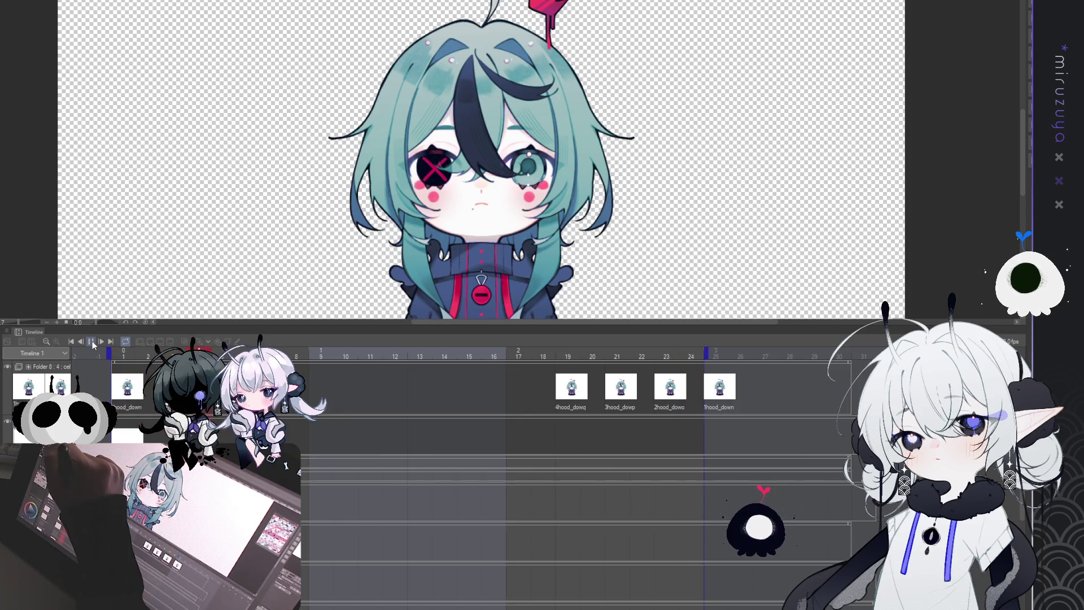
pyautogui.click(573, 389)
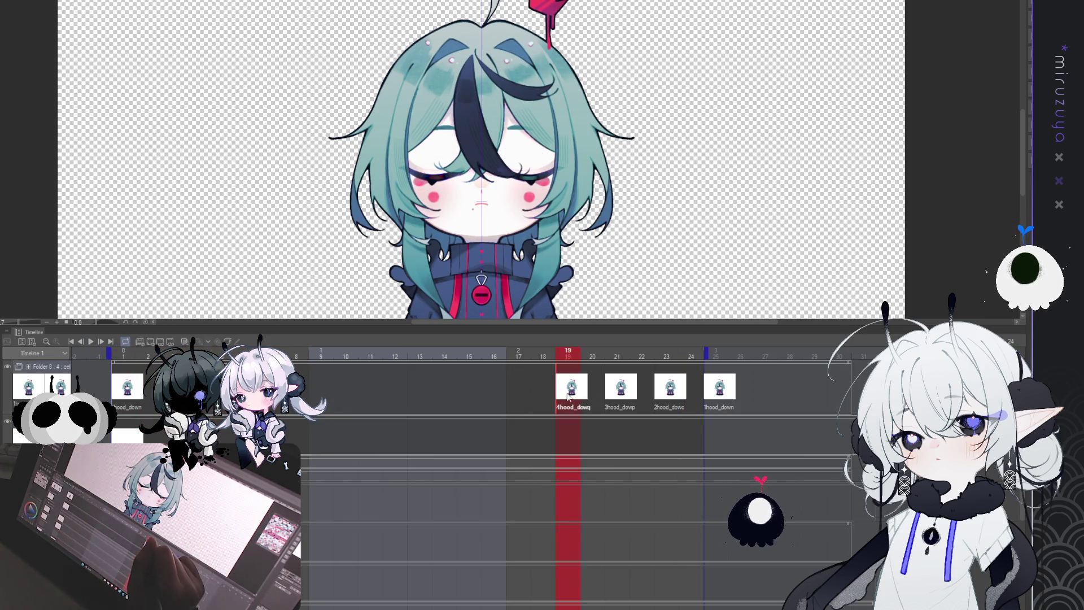
pyautogui.click(593, 394)
pyautogui.click(582, 389)
pyautogui.click(593, 391)
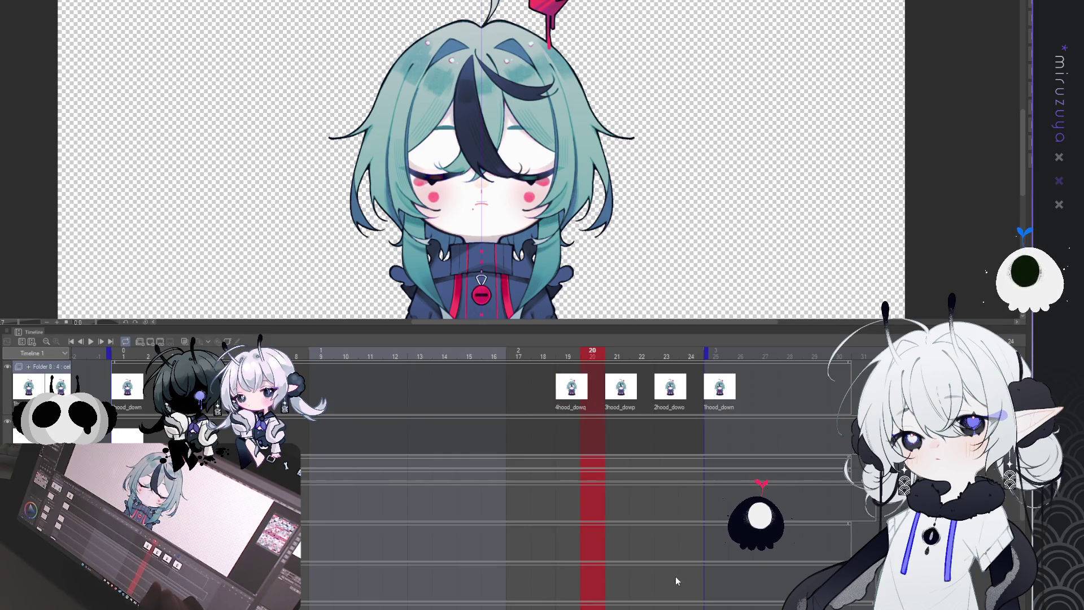
pyautogui.hotkey('ctrl', 'z')
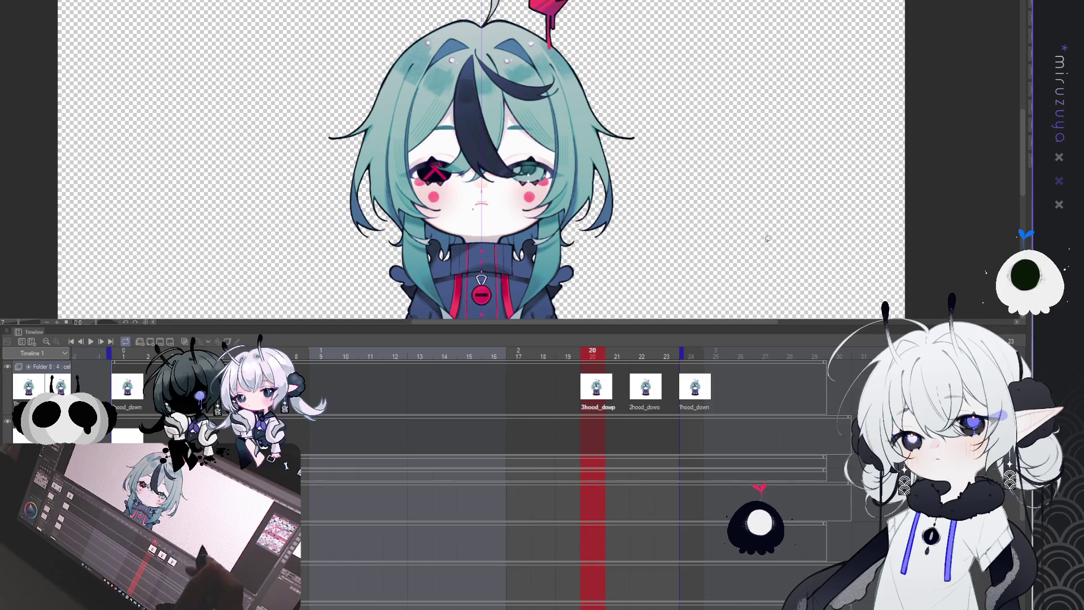
# - Extend the playback range end to frame 25 and replay the blink
pyautogui.click(672, 352)
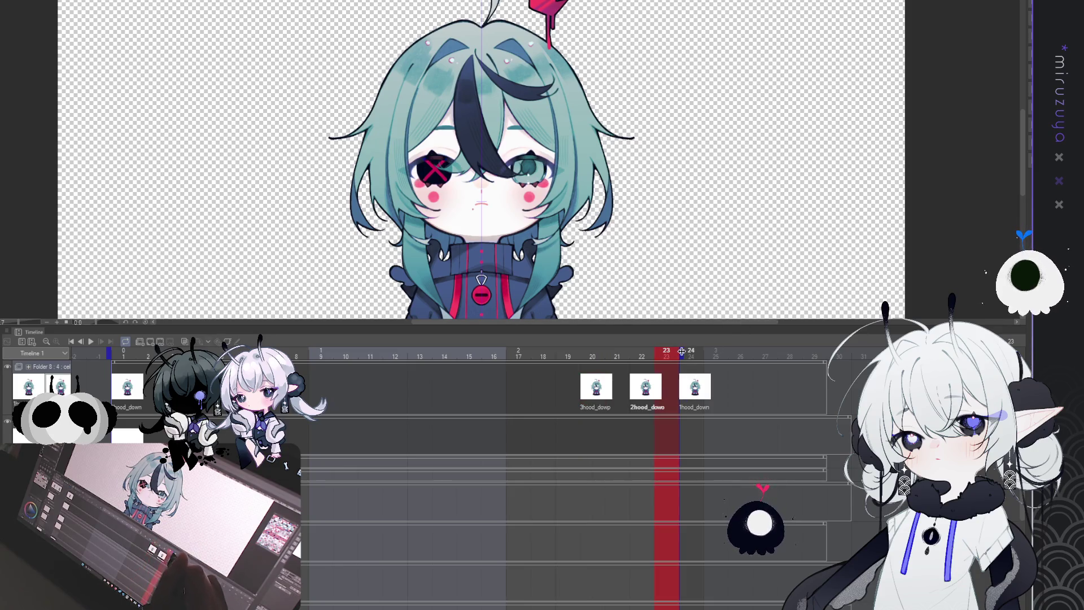
pyautogui.moveTo(681, 351); pyautogui.dragTo(706, 353)
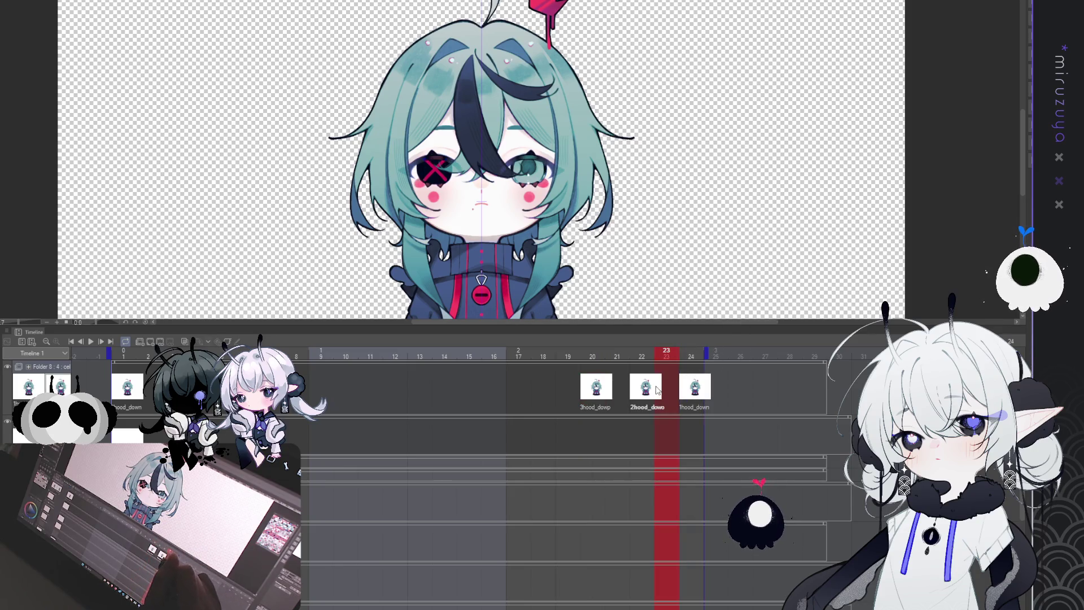
pyautogui.click(747, 580)
pyautogui.hotkey('ctrl', 'z')
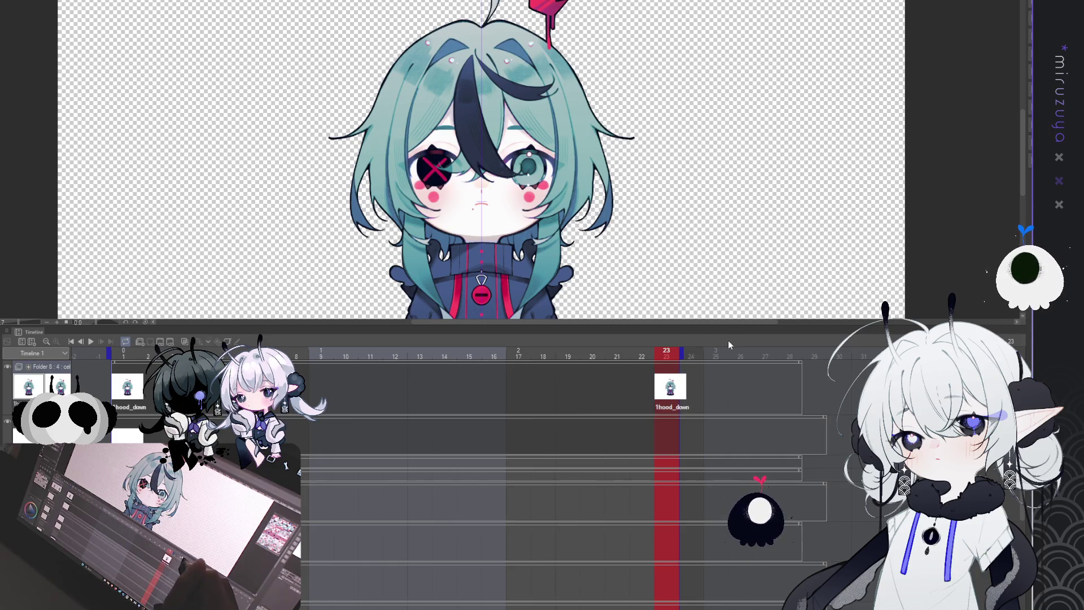
pyautogui.hotkey('ctrl', 'y')
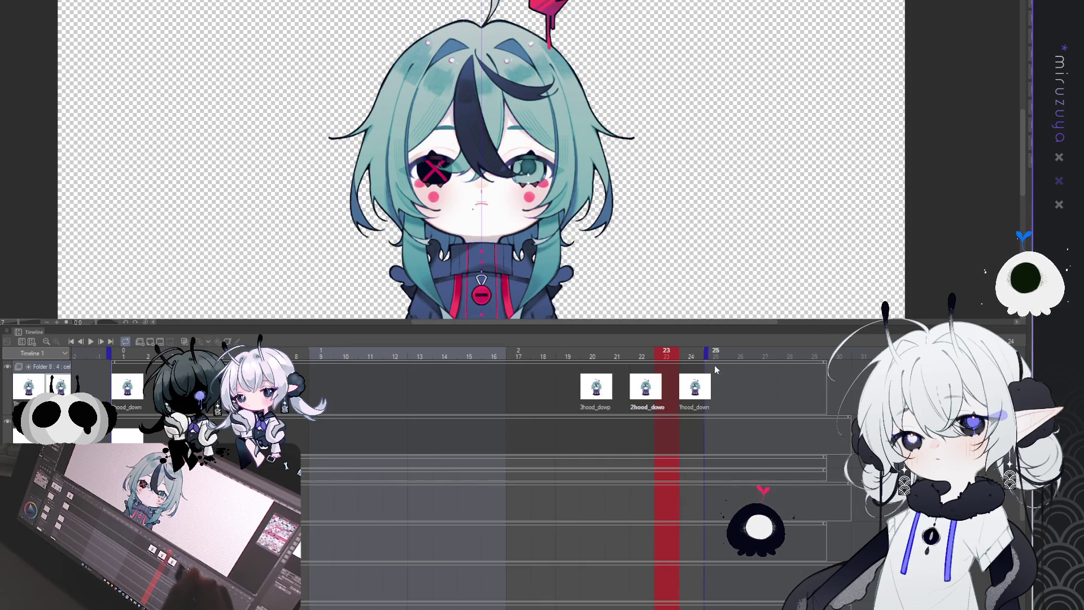
pyautogui.click(92, 341)
pyautogui.click(93, 341)
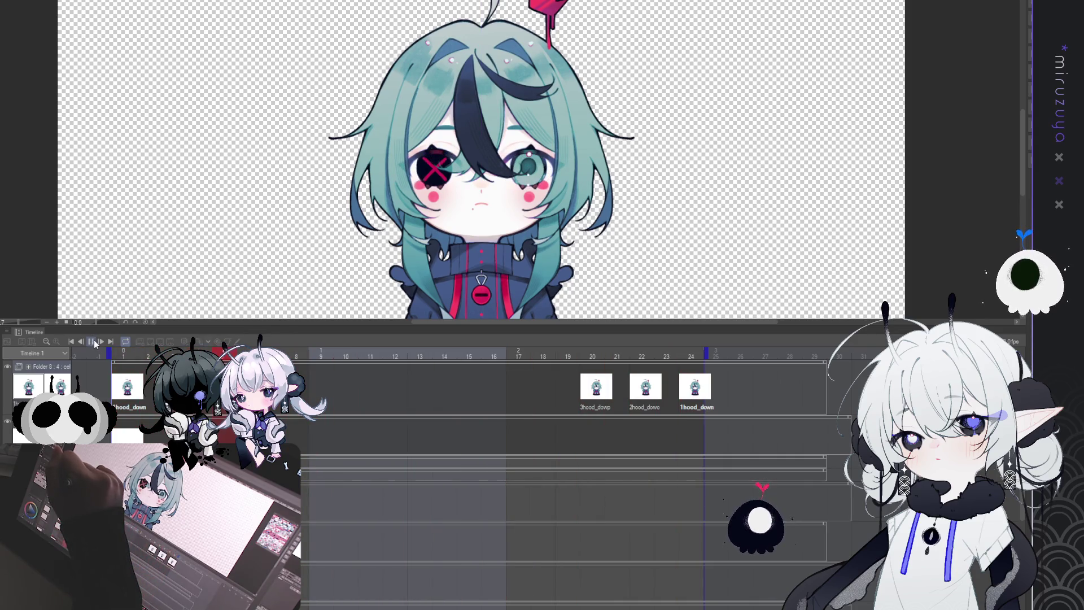
pyautogui.click(92, 342)
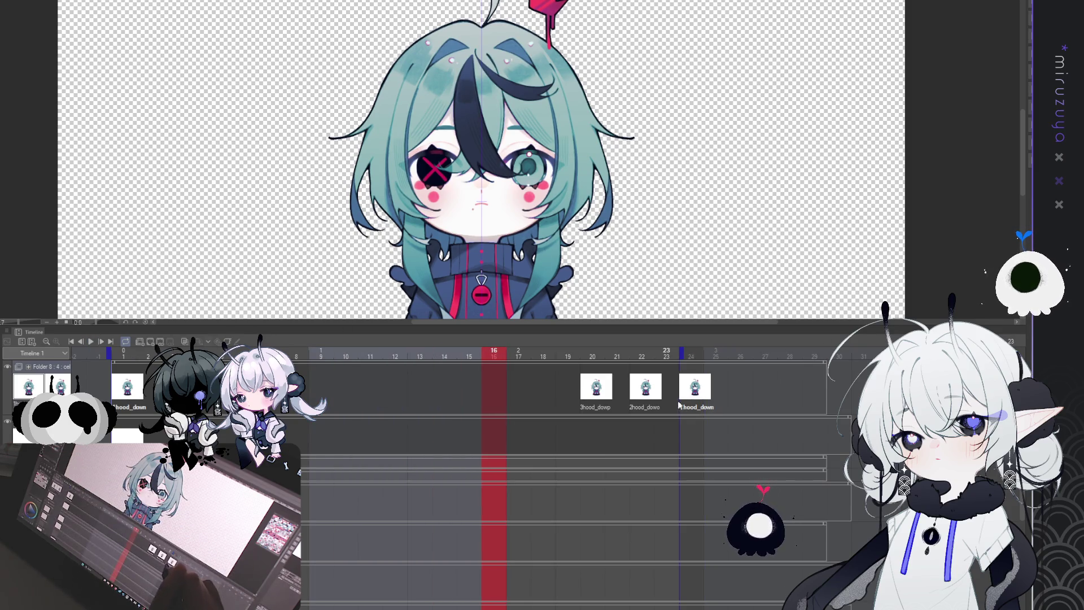
# - Try clearing the 1hood_down cel, undo it, and move 3hood_dowp to frame 12
pyautogui.click(695, 391)
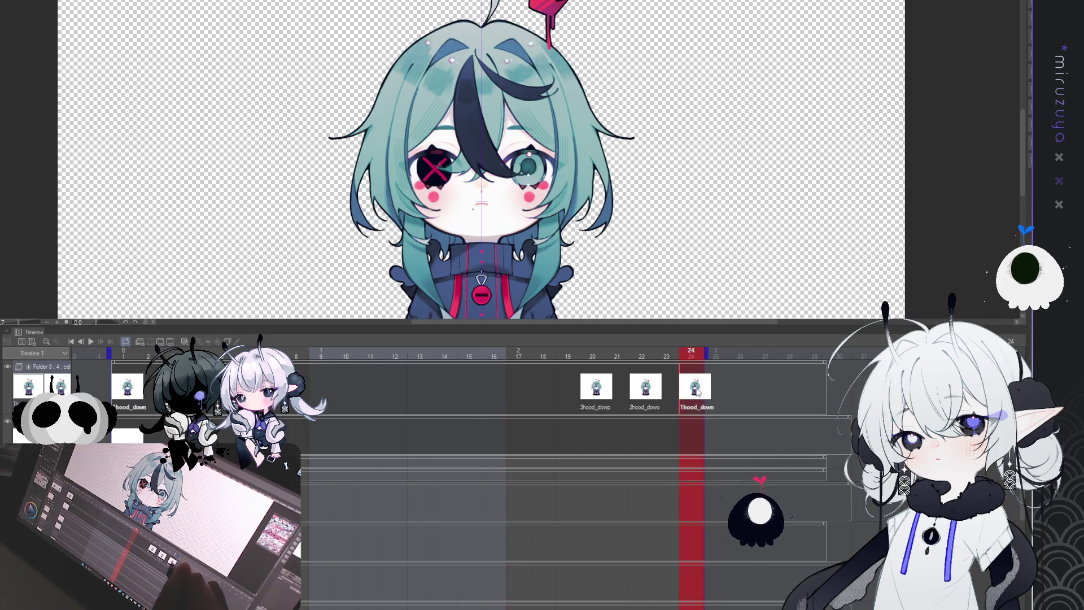
pyautogui.press('Delete')
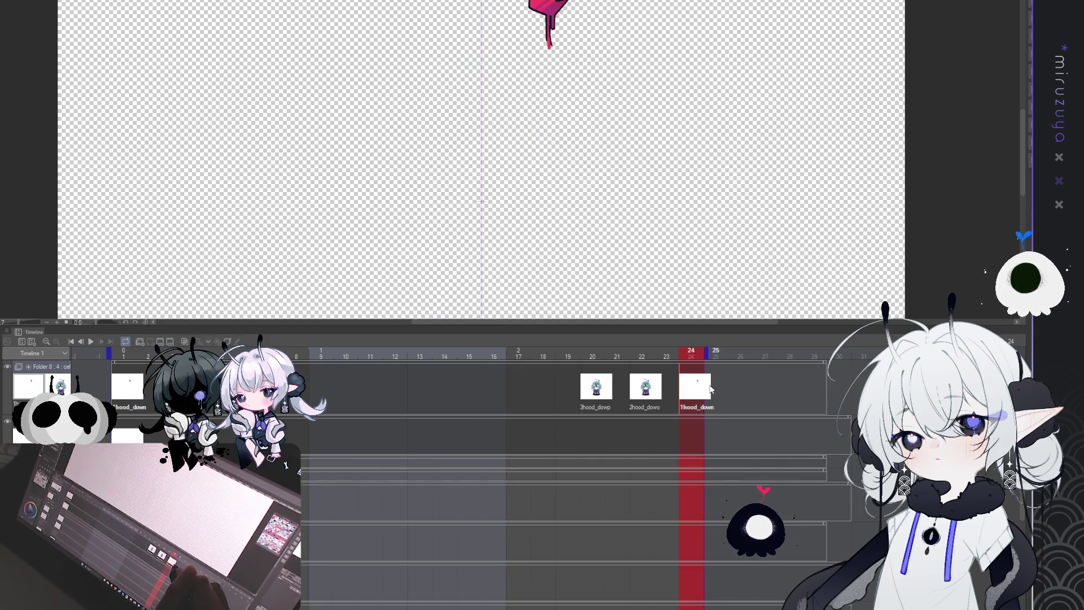
pyautogui.hotkey('ctrl', 'z')
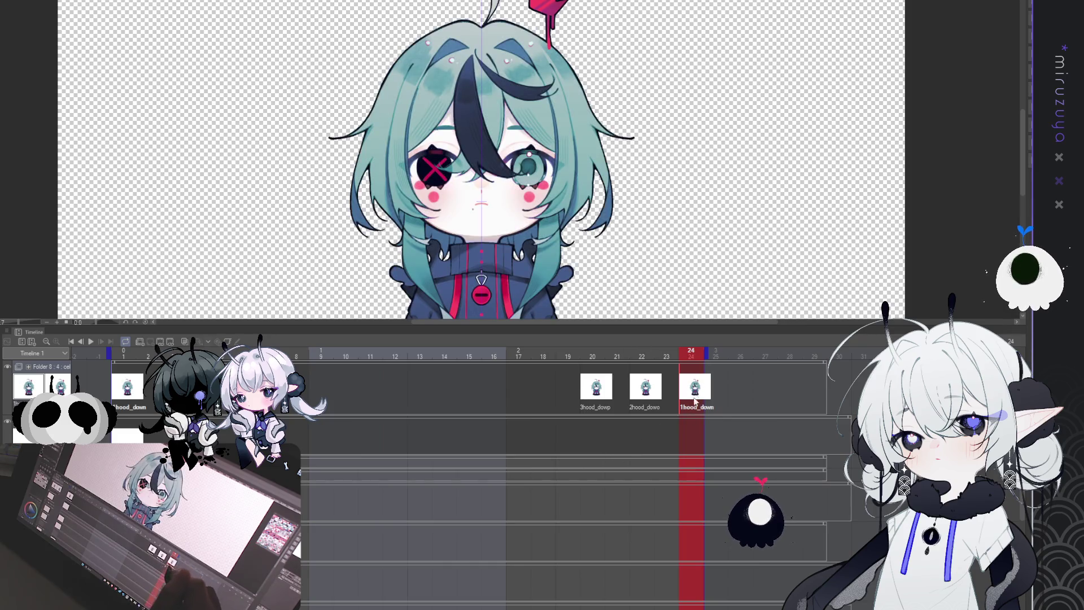
pyautogui.click(594, 391)
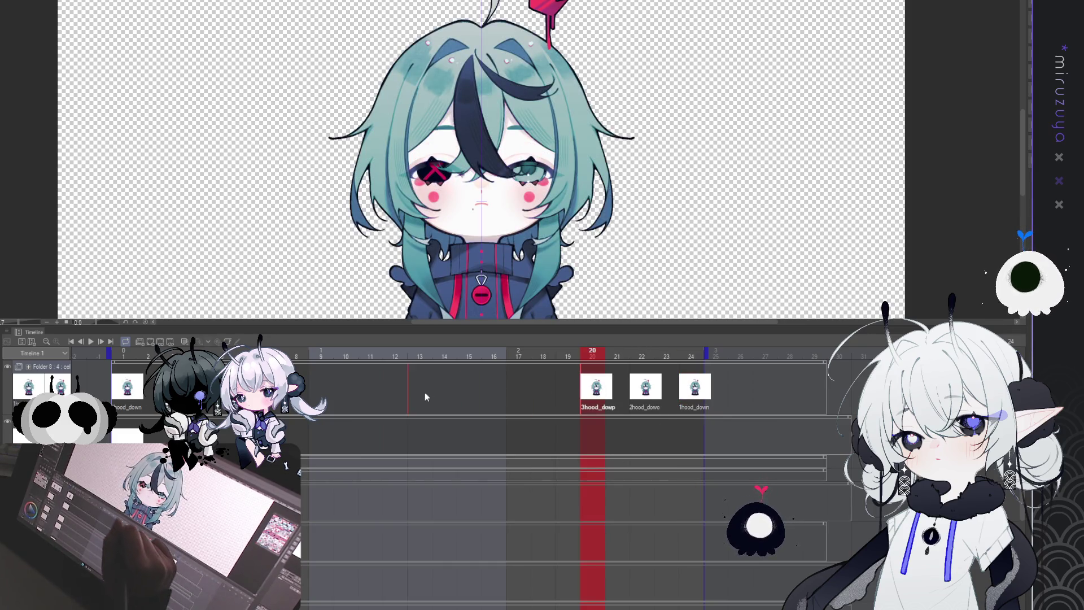
pyautogui.moveTo(401, 398); pyautogui.dragTo(401, 399)
# - Move 2hood_dowo to frame 10 and place the closed-eye 4hood_dowq cel at frame 14
pyautogui.click(673, 389)
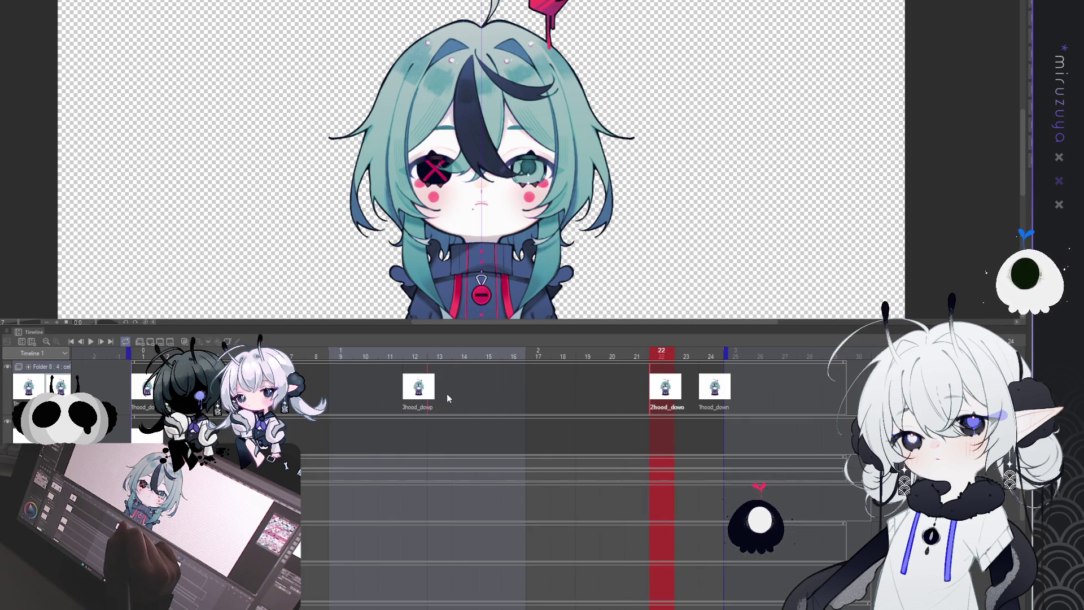
pyautogui.moveTo(366, 402); pyautogui.dragTo(367, 402)
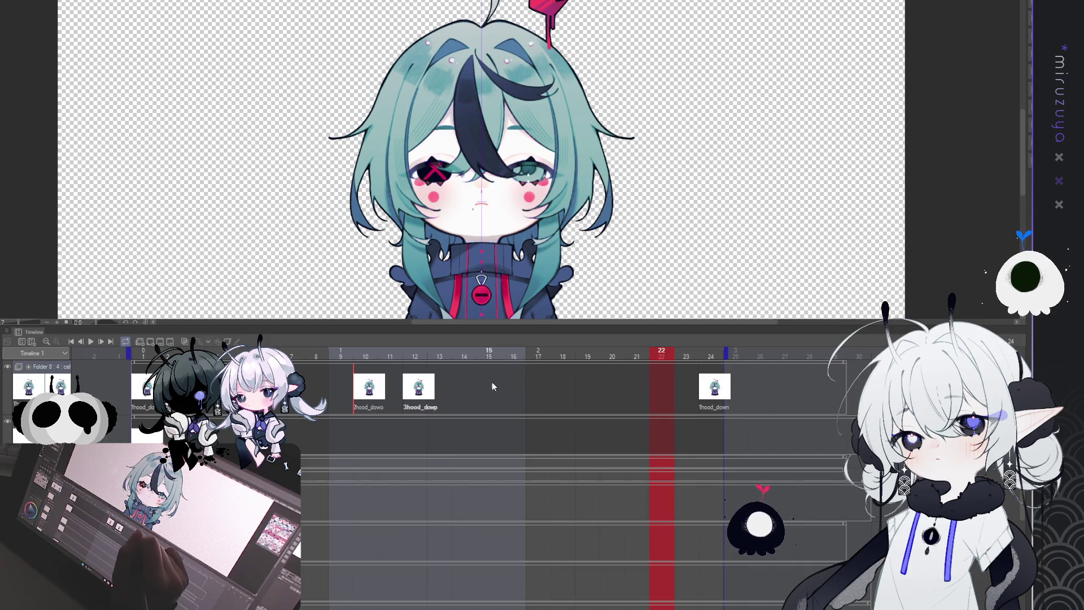
pyautogui.click(714, 389)
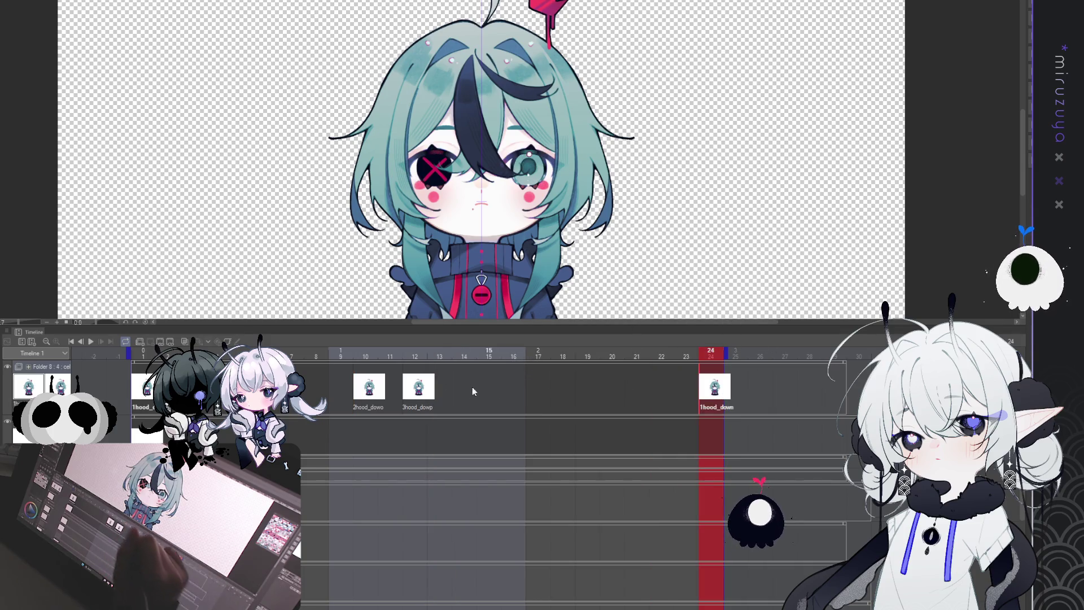
pyautogui.click(457, 390)
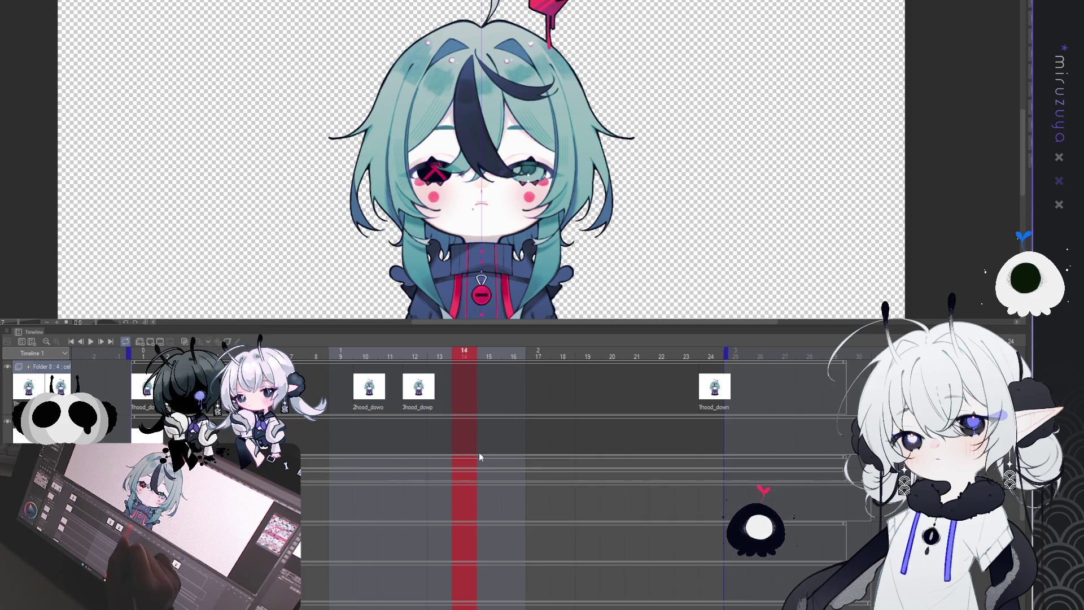
pyautogui.hotkey('ctrl', 'shift', 'n')
# - Paste copies of 3hood_dowp and 2hood_dowo at frames 16 and 18
pyautogui.click(497, 407)
pyautogui.click(503, 390)
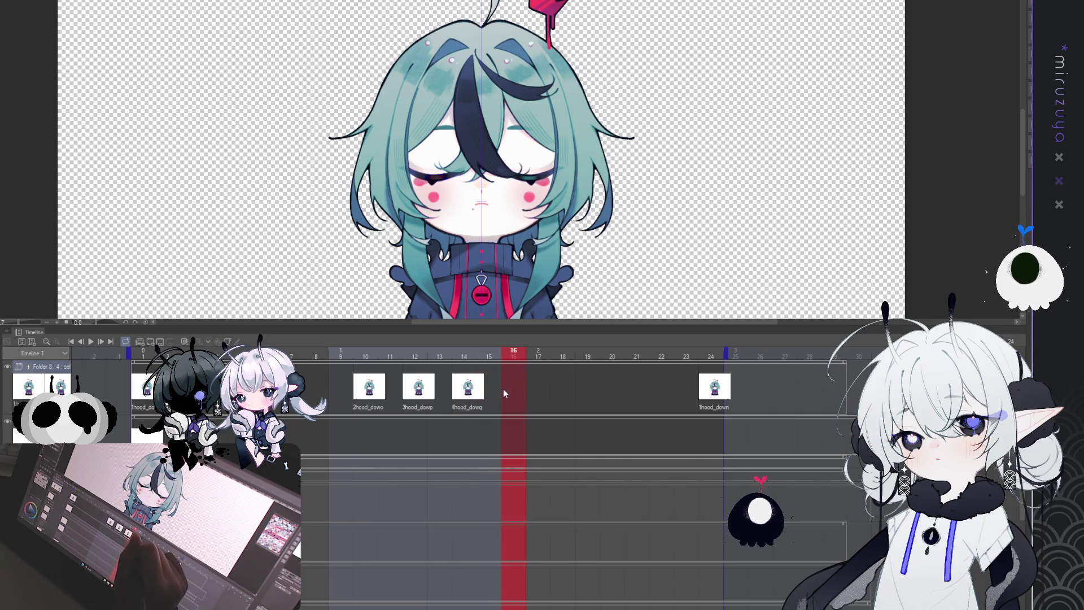
pyautogui.hotkey('ctrl', 'v')
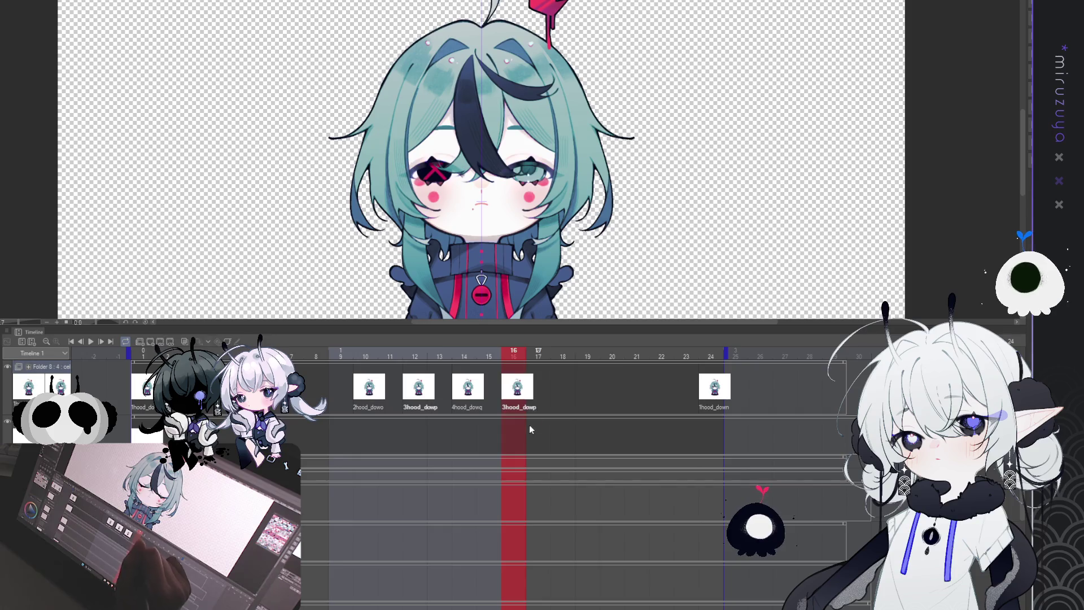
pyautogui.click(545, 388)
pyautogui.click(557, 388)
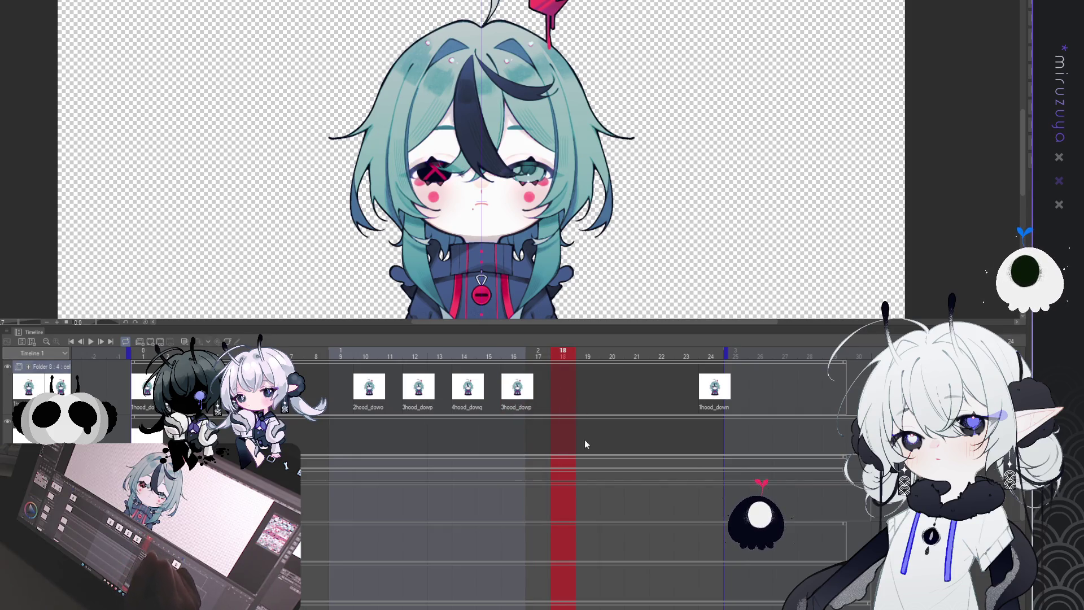
pyautogui.hotkey('ctrl', 'v')
# - Move 1hood_down to frame 20 and play the reordered blink
pyautogui.click(607, 387)
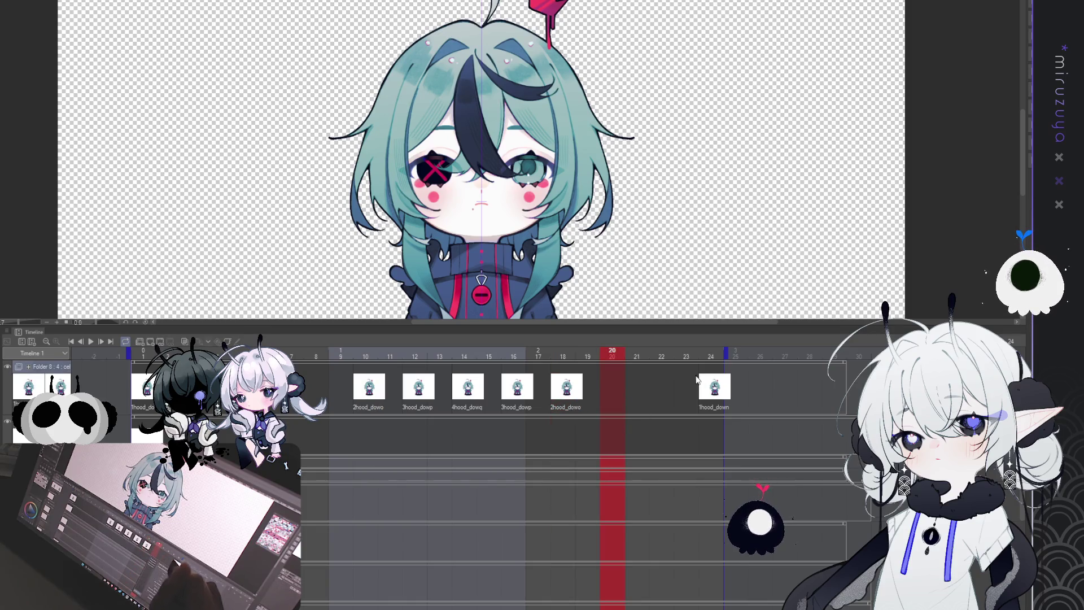
pyautogui.moveTo(711, 391); pyautogui.dragTo(602, 388)
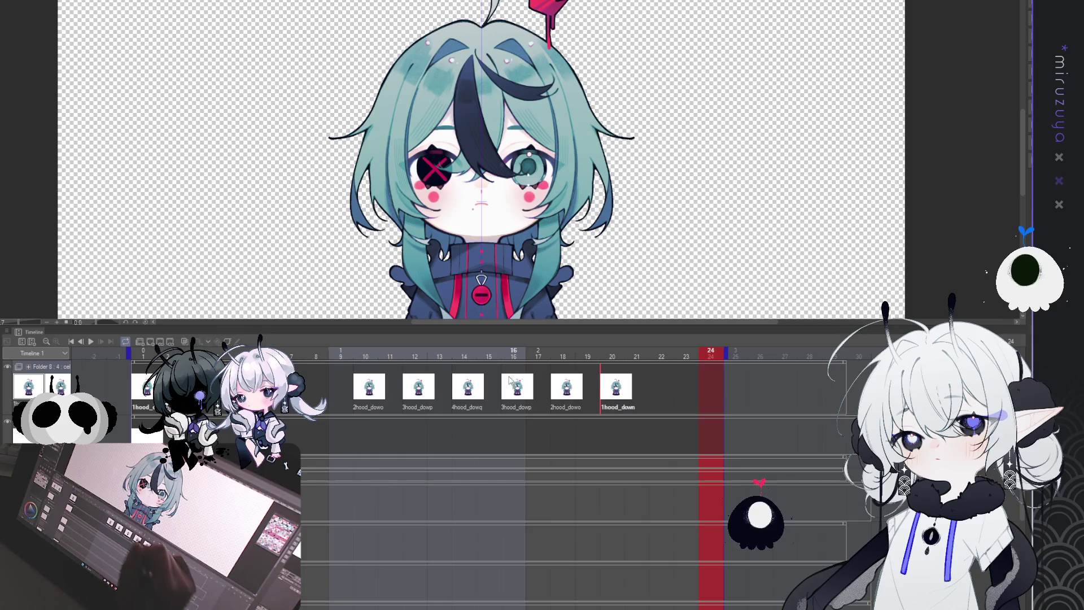
pyautogui.click(74, 343)
pyautogui.click(91, 341)
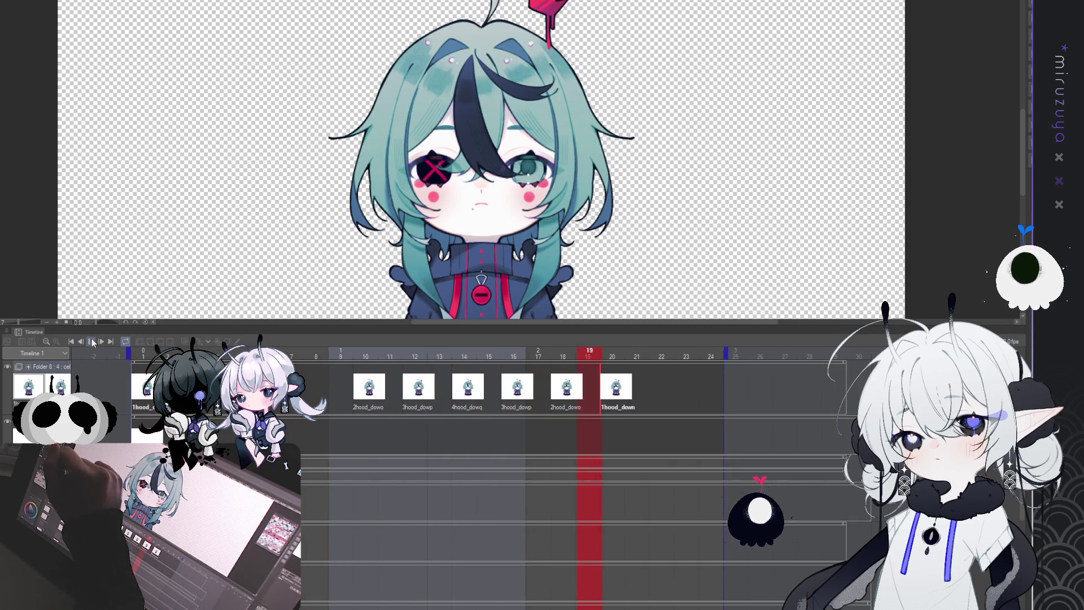
pyautogui.click(94, 341)
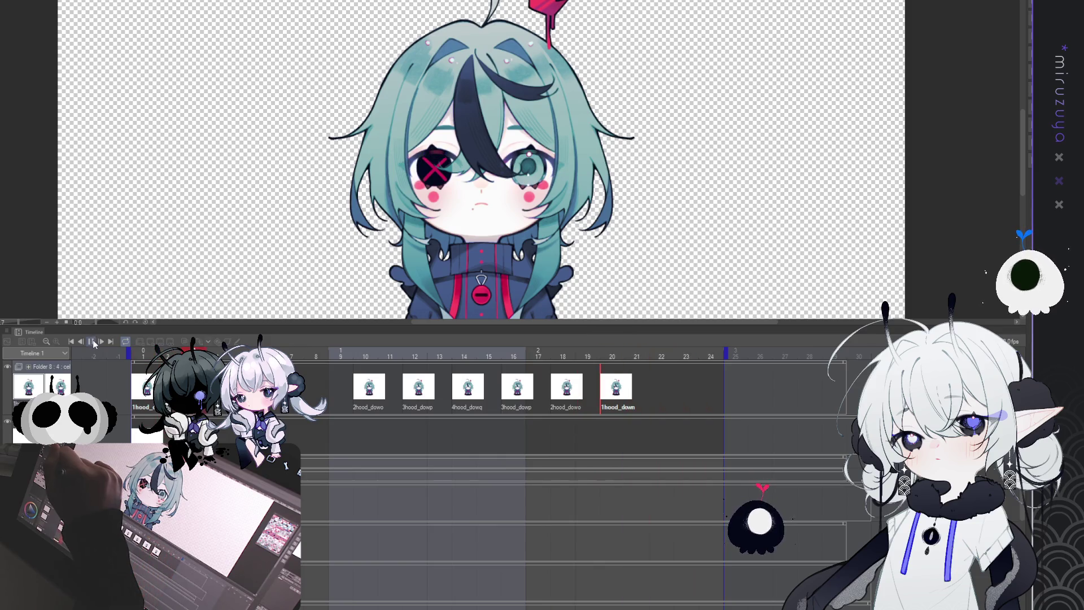
pyautogui.click(383, 391)
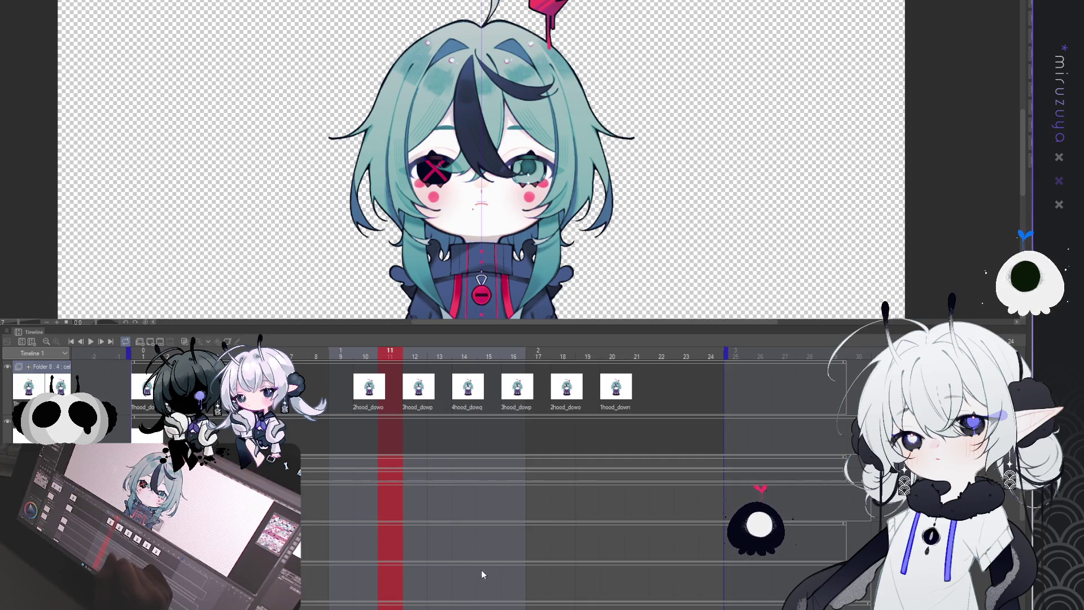
pyautogui.hotkey('ctrl', 'z')
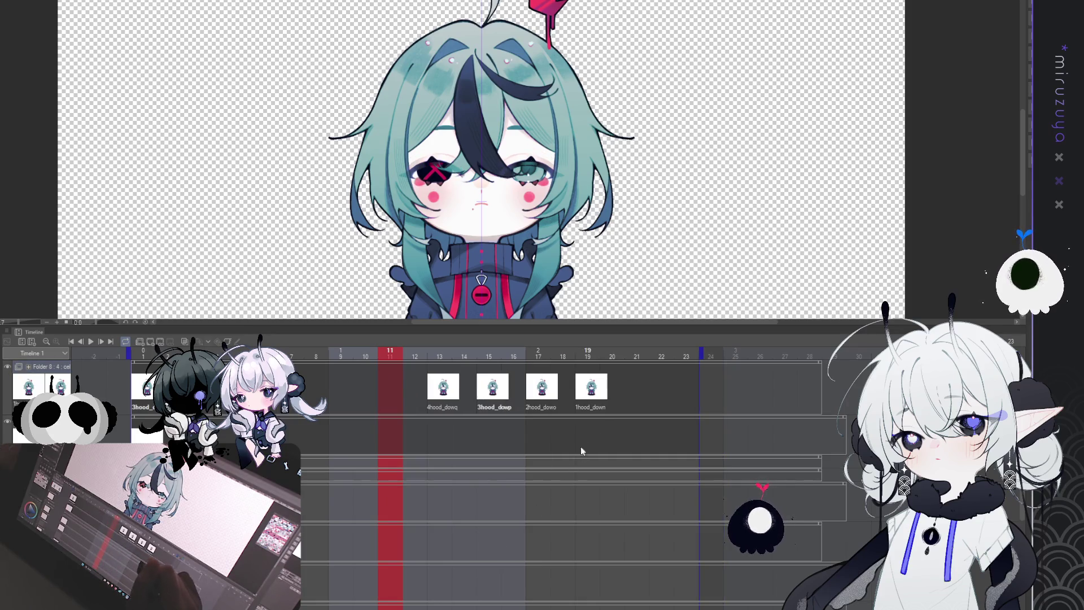
pyautogui.hotkey('ctrl', 'y')
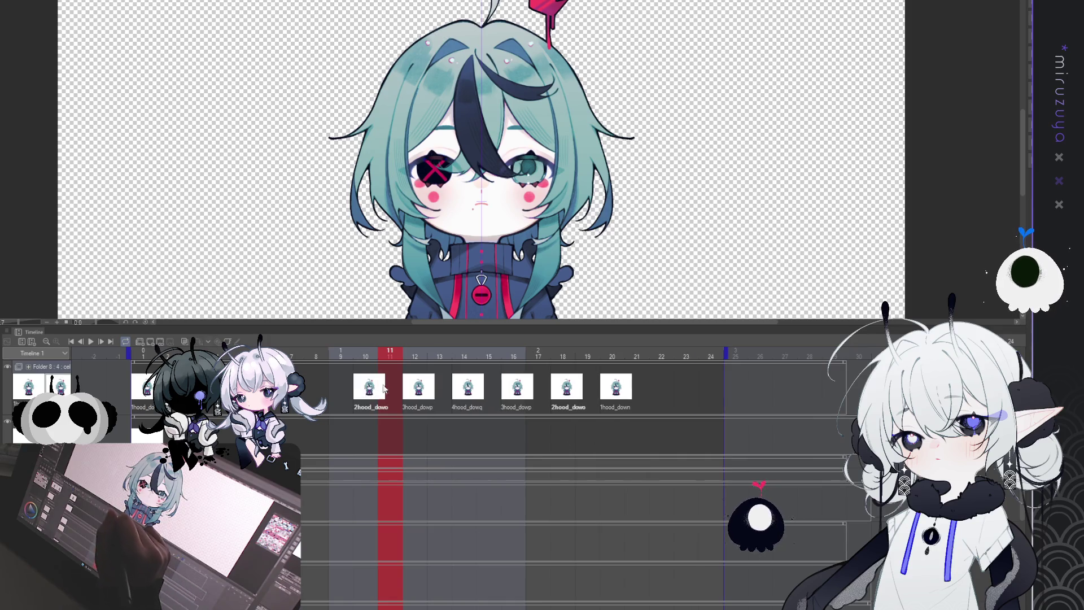
pyautogui.click(380, 389)
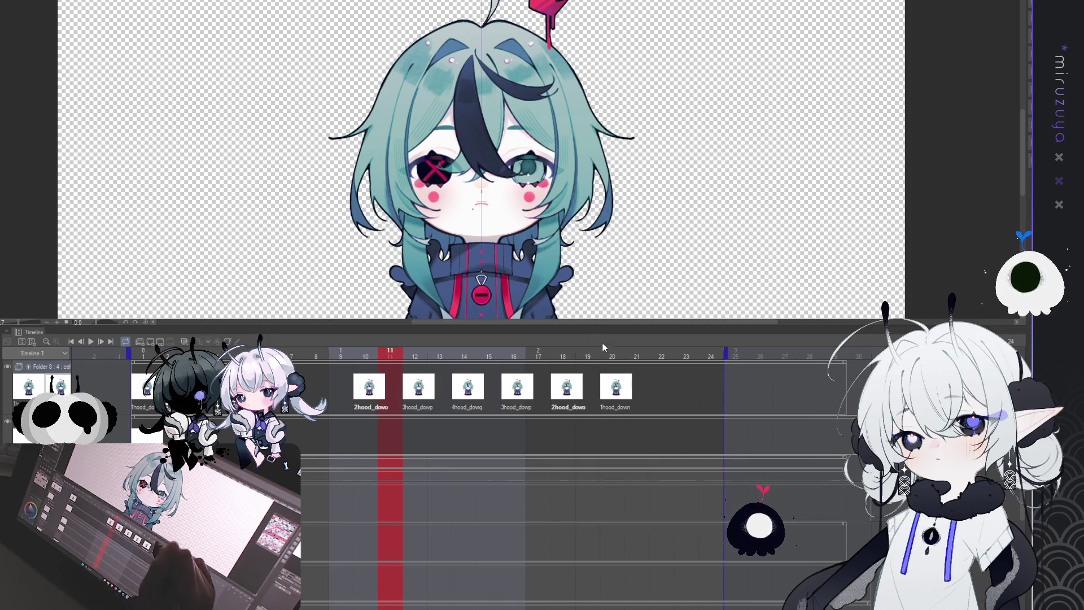
pyautogui.click(637, 525)
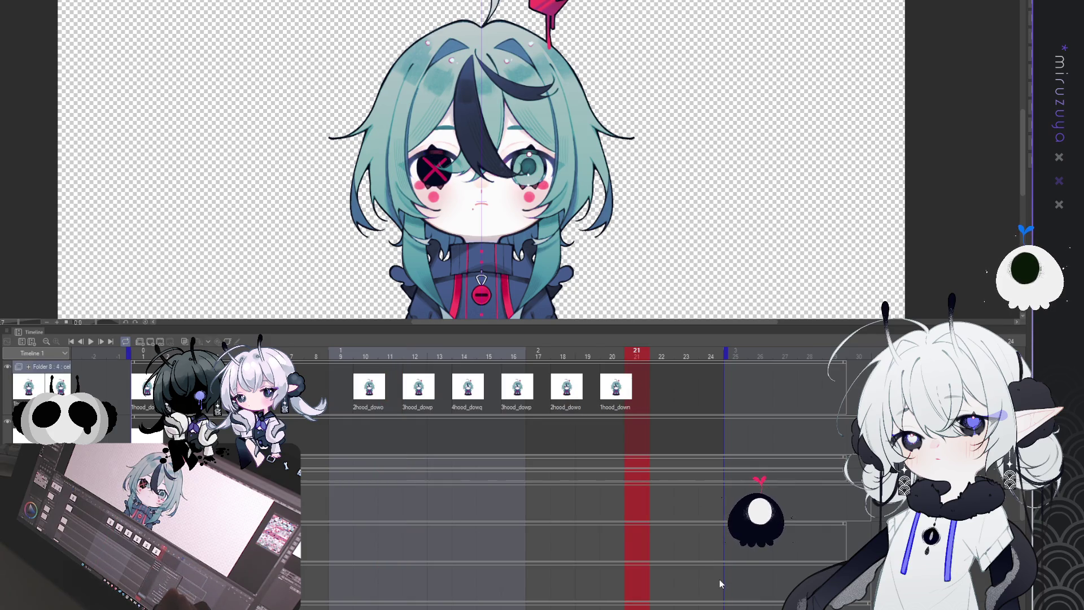
pyautogui.moveTo(722, 579); pyautogui.dragTo(704, 515)
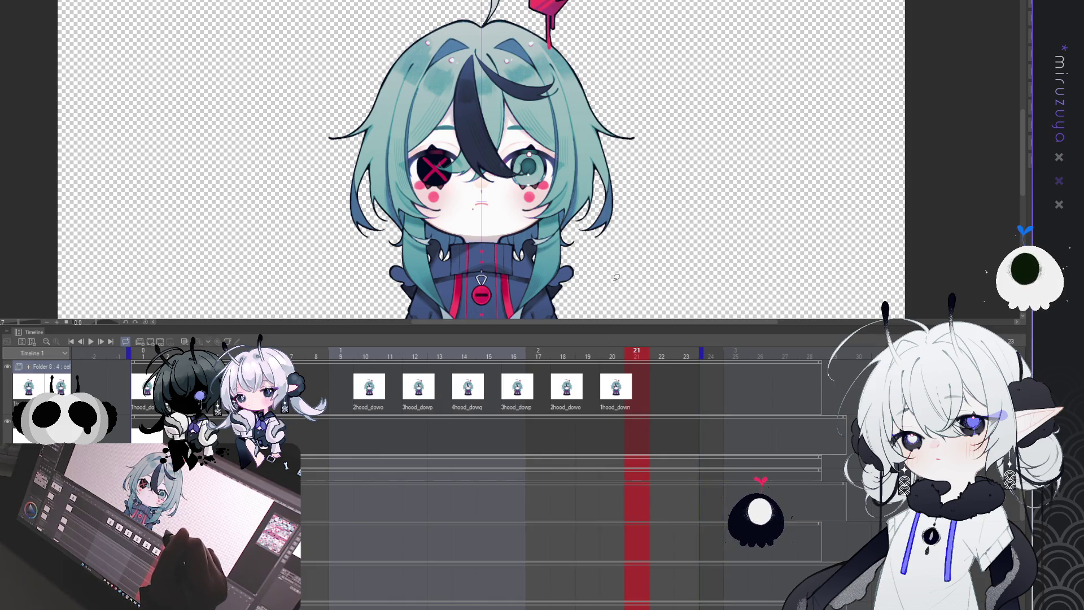
pyautogui.hotkey('ctrl', 'z')
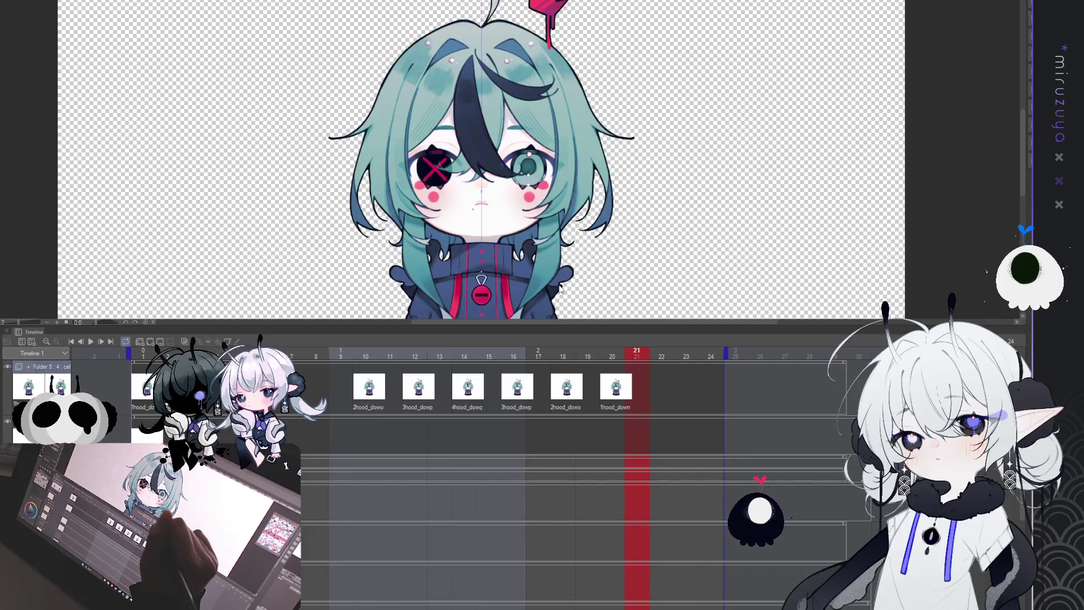
pyautogui.hotkey('ctrl', 'z')
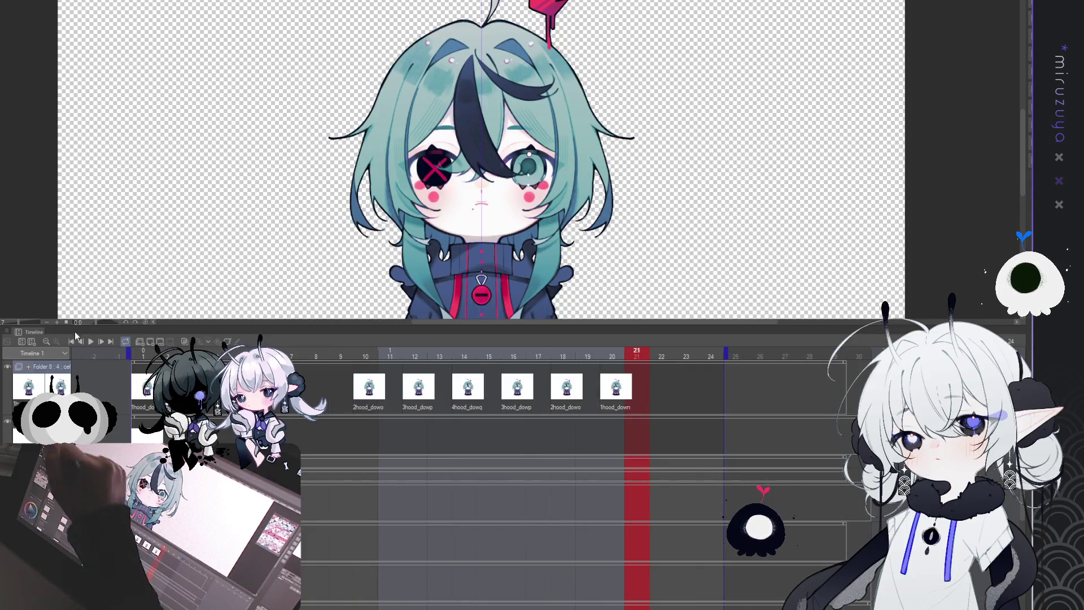
pyautogui.click(91, 341)
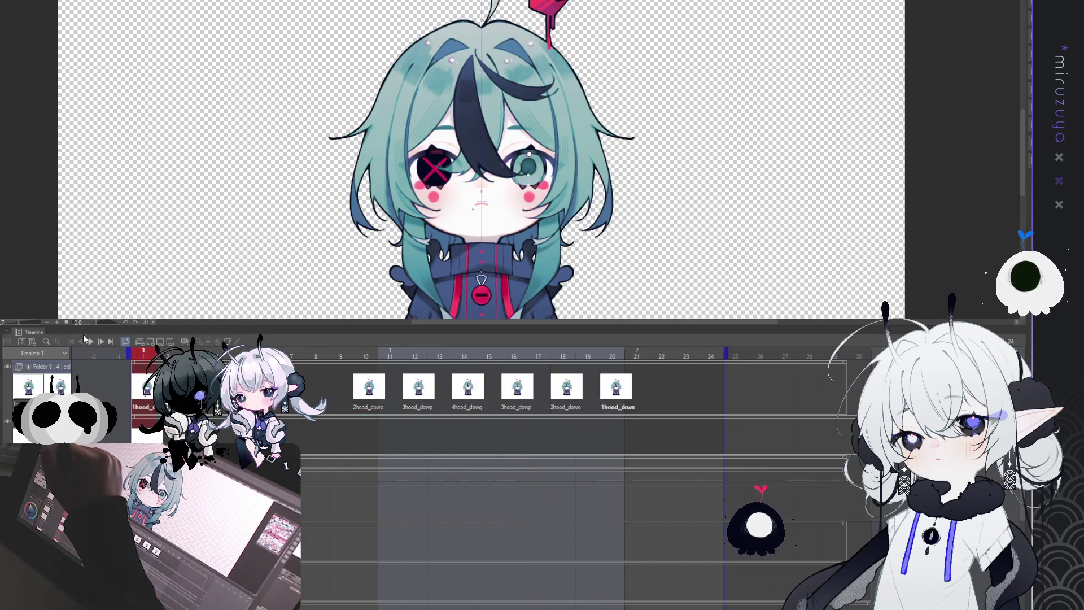
pyautogui.click(371, 401)
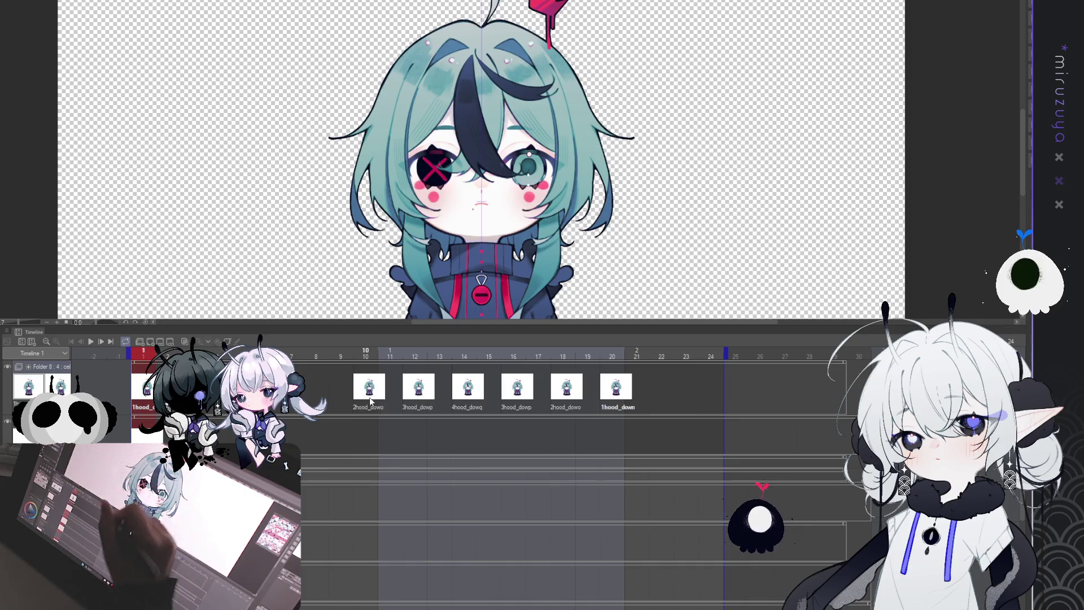
pyautogui.click(390, 420)
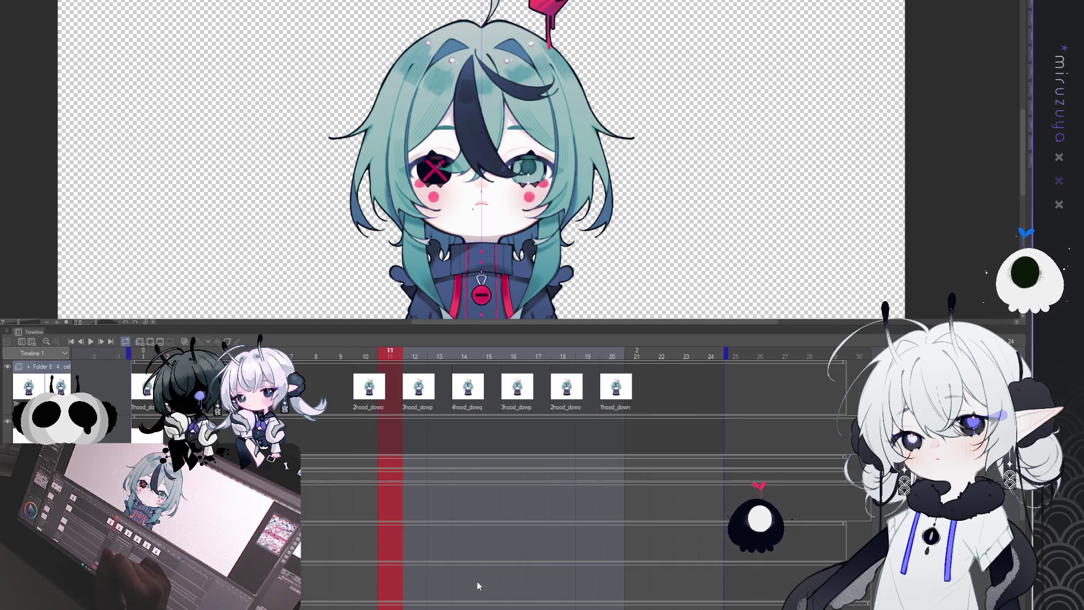
pyautogui.press('Delete')
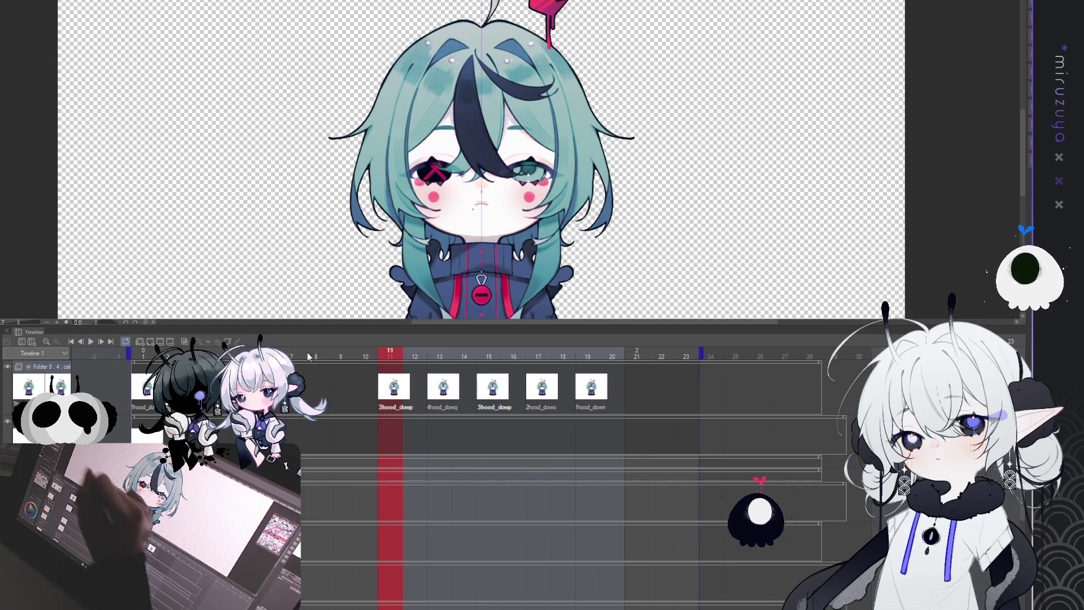
pyautogui.click(371, 385)
pyautogui.click(396, 388)
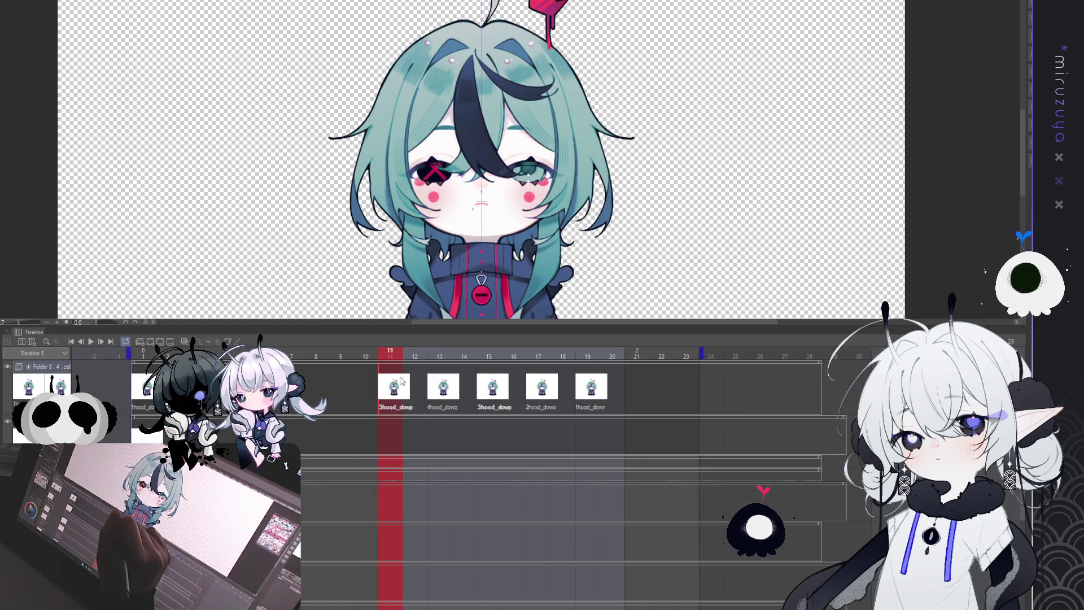
pyautogui.hotkey('ctrl', 'v')
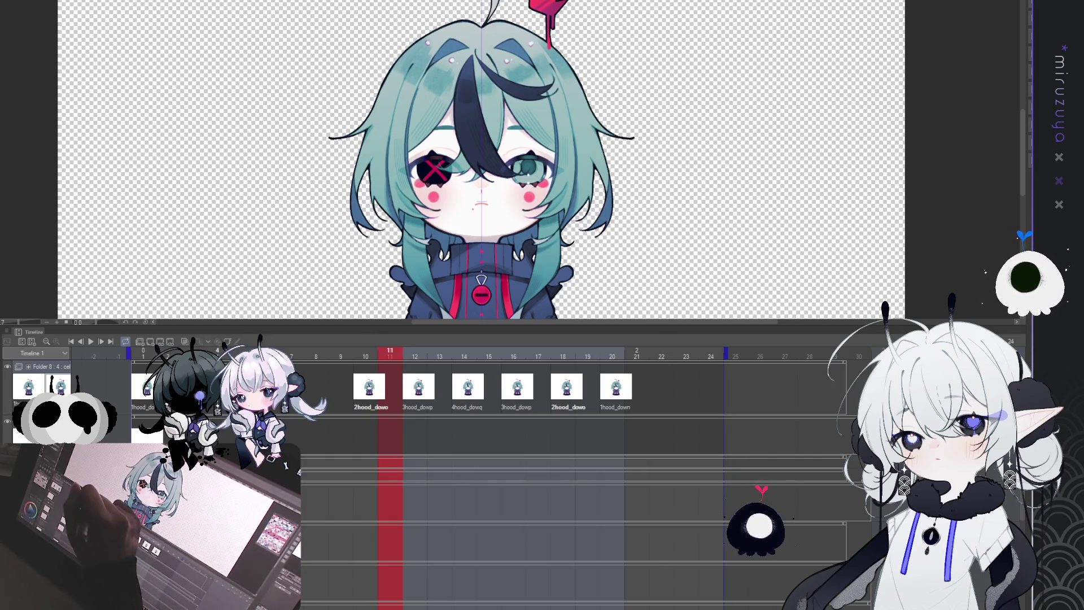
pyautogui.click(656, 380)
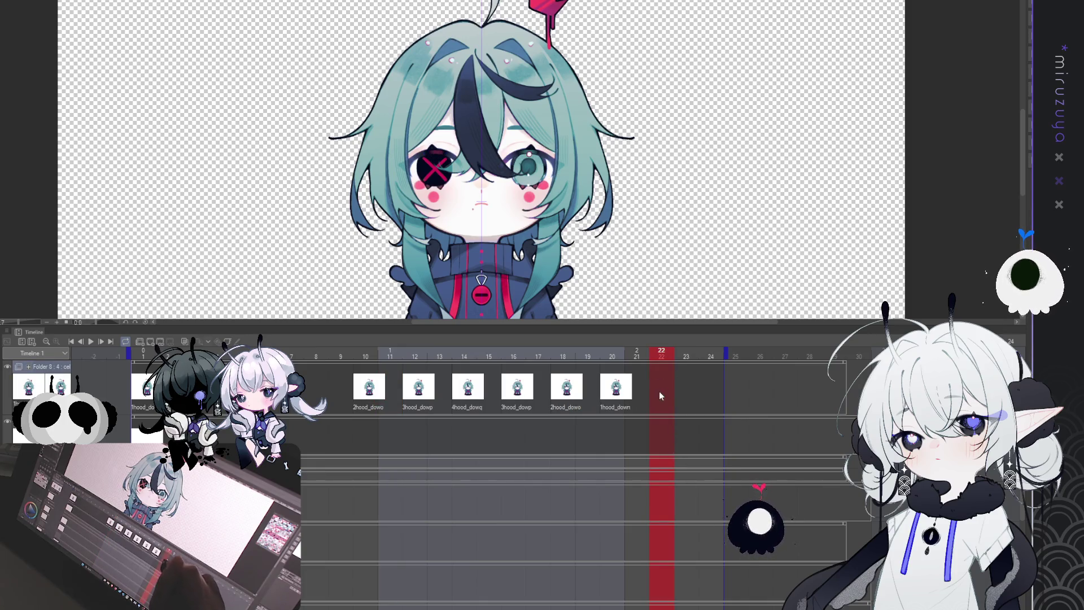
pyautogui.press('2')
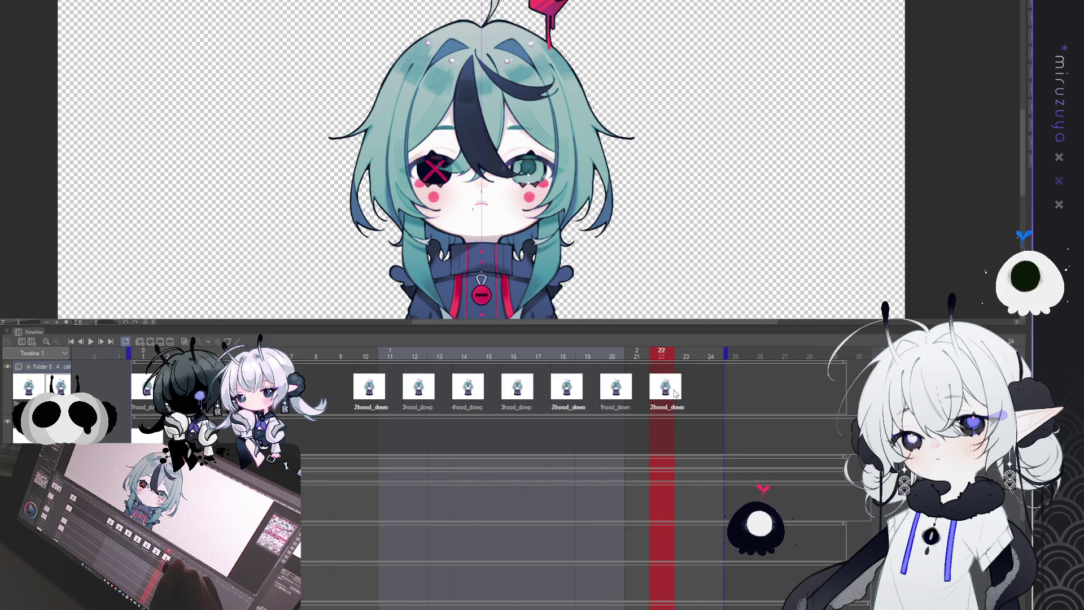
pyautogui.click(683, 386)
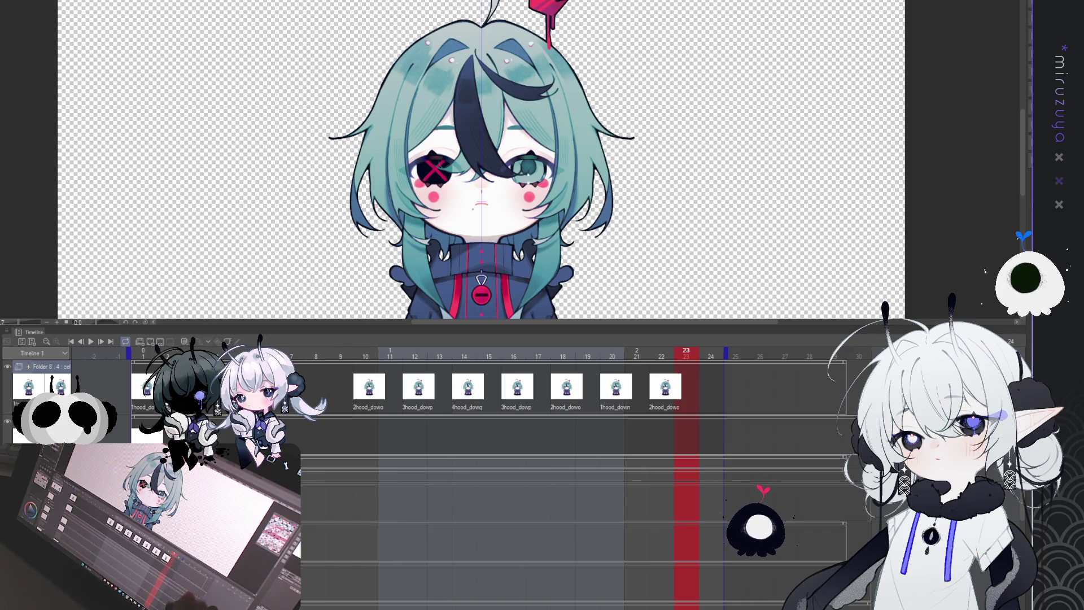
pyautogui.moveTo(725, 352); pyautogui.dragTo(701, 353)
pyautogui.hotkey('ctrl', 'z')
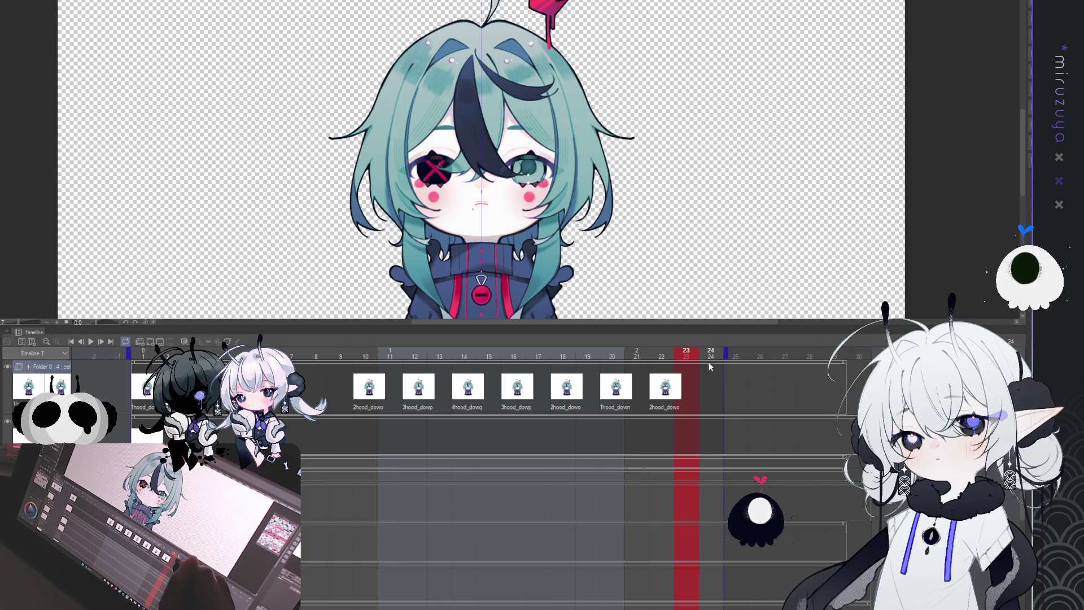
pyautogui.click(680, 385)
pyautogui.press('Delete')
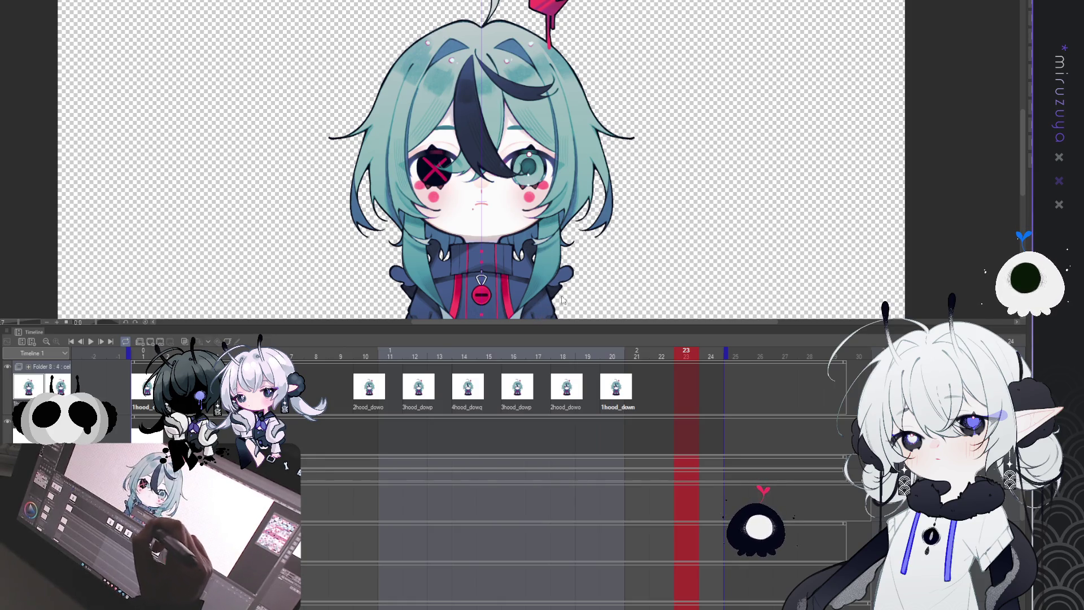
pyautogui.click(72, 342)
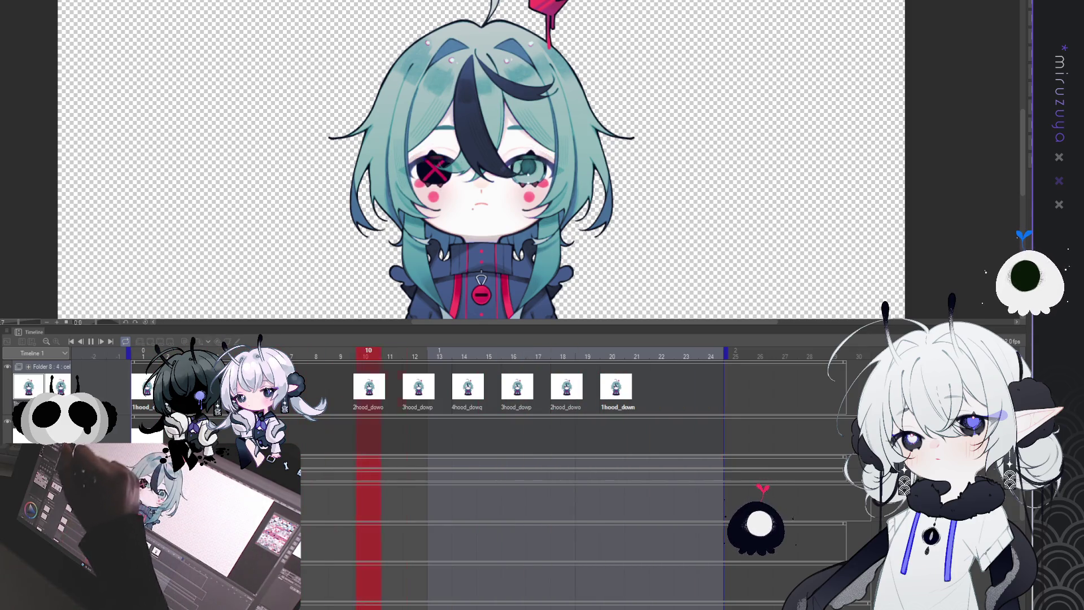
pyautogui.press('Return')
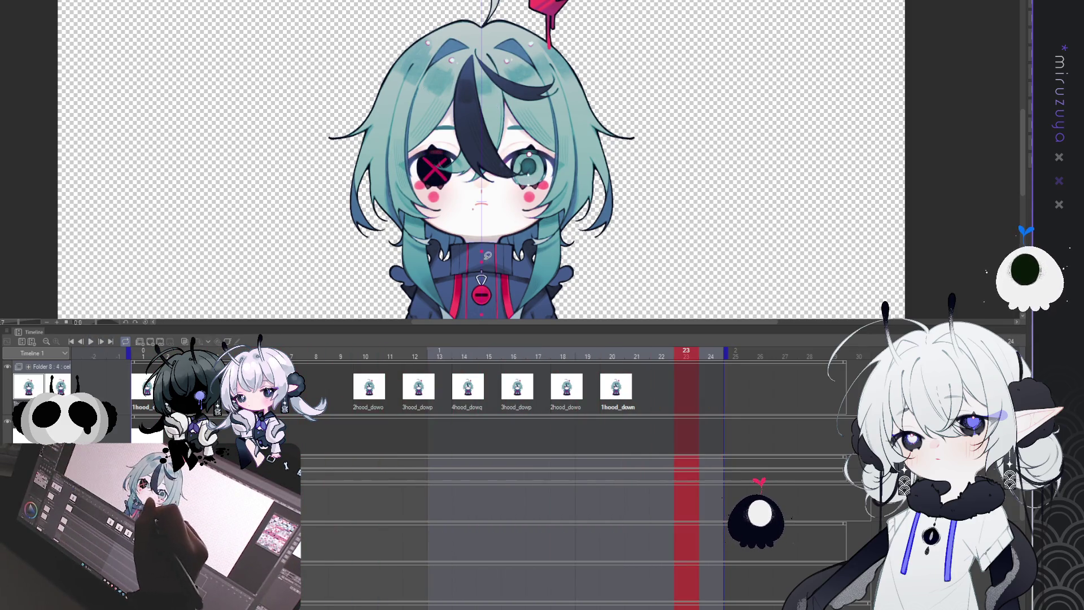
pyautogui.click(630, 385)
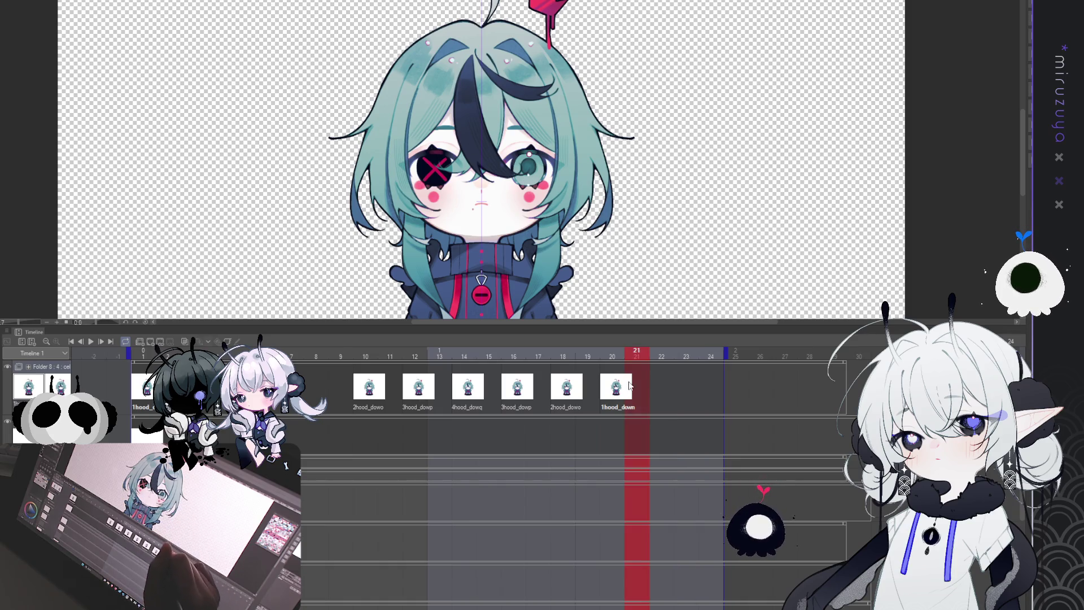
pyautogui.click(584, 381)
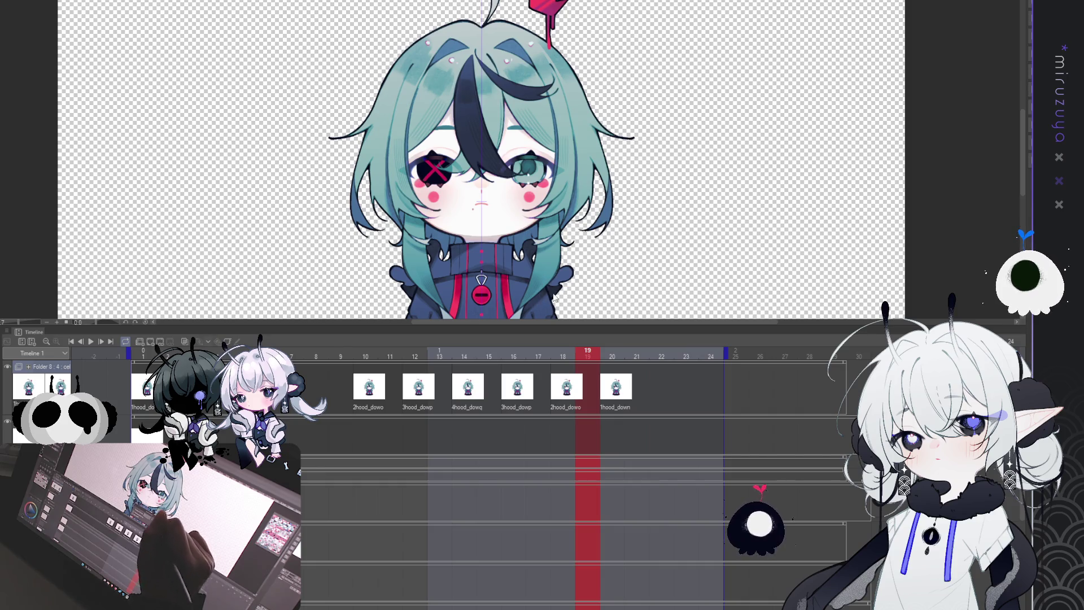
pyautogui.hotkey('ctrl', 'z')
pyautogui.hotkey('ctrl', 'y')
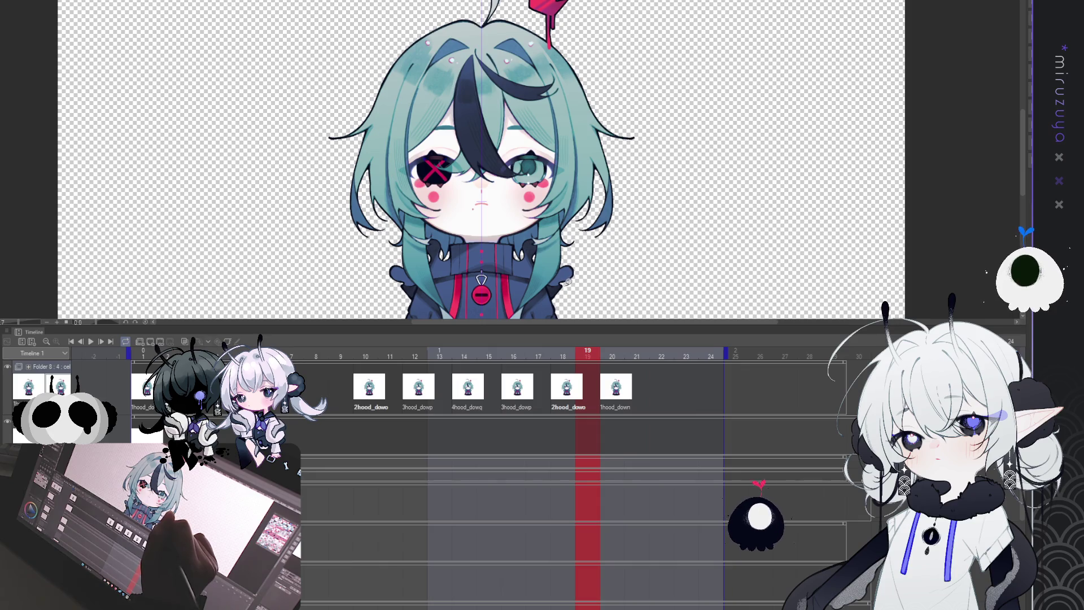
pyautogui.click(390, 567)
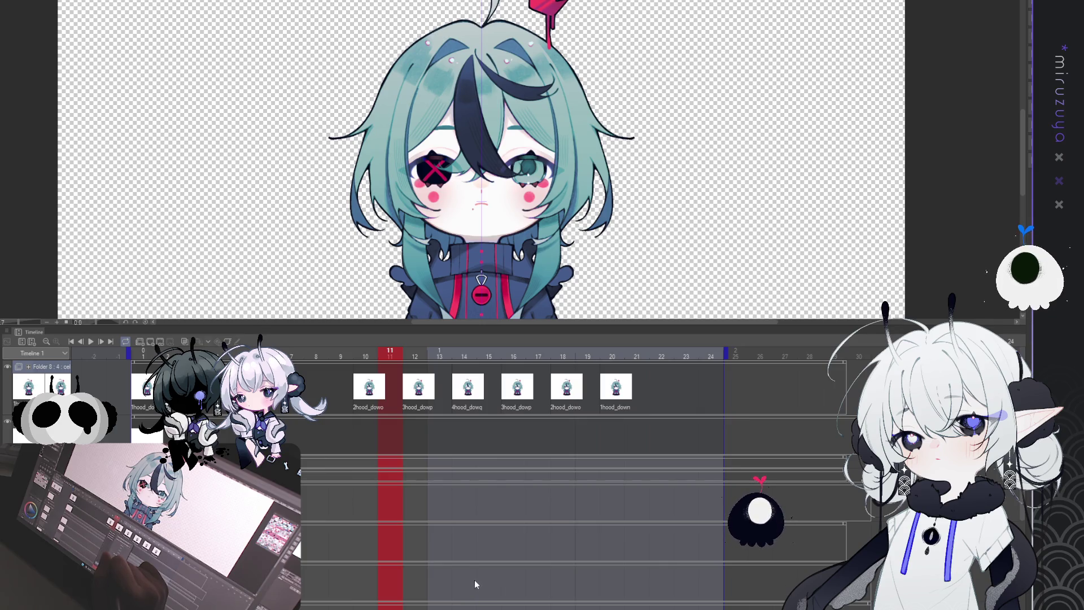
pyautogui.click(340, 565)
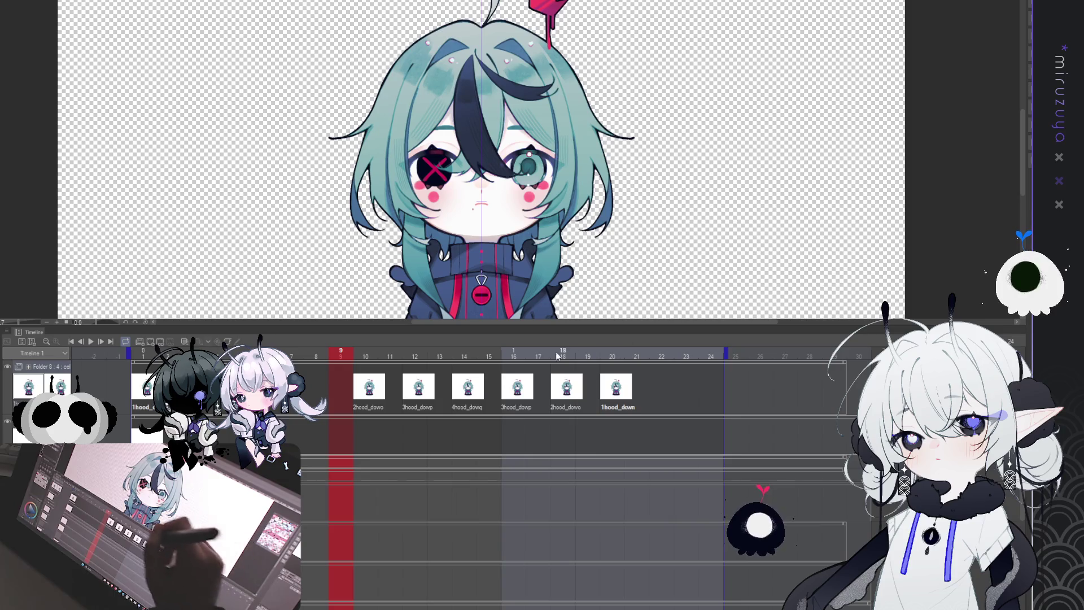
pyautogui.moveTo(489, 354); pyautogui.dragTo(389, 356)
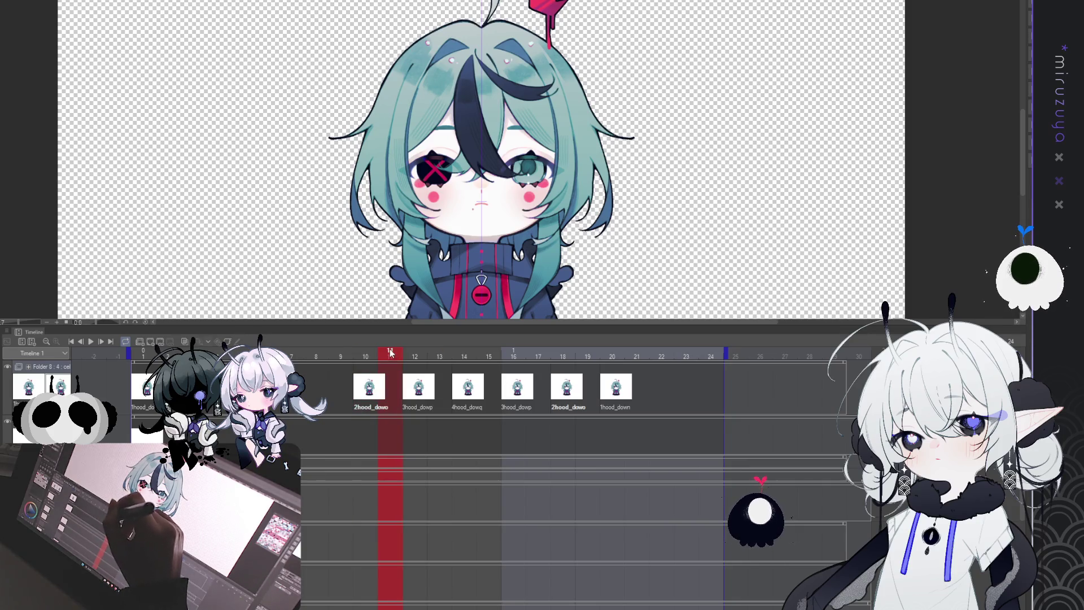
pyautogui.click(391, 350)
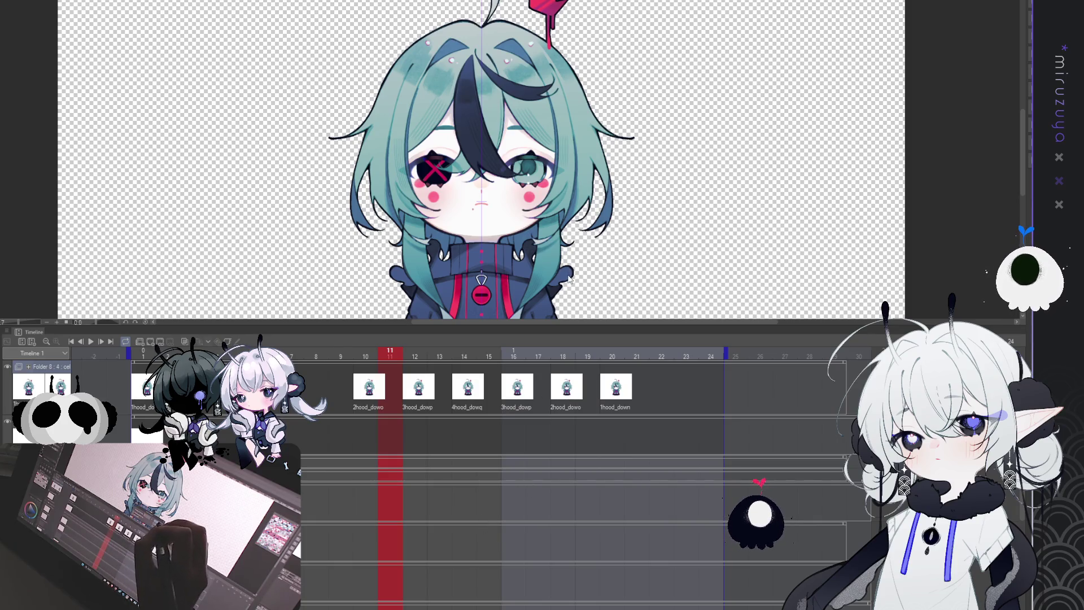
pyautogui.hotkey('ctrl', 'z')
pyautogui.hotkey('ctrl', 'y')
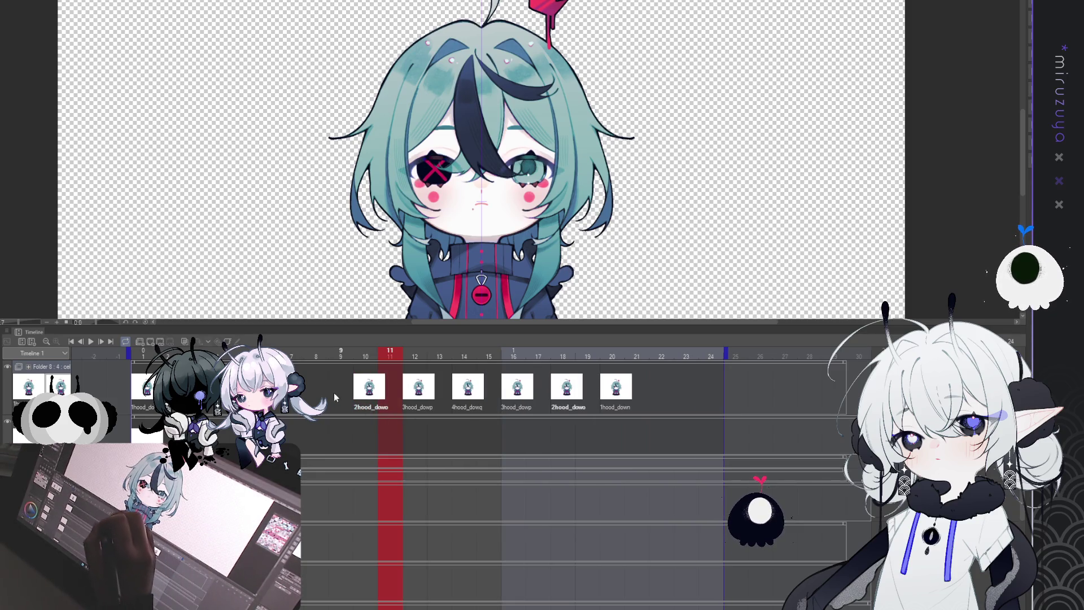
pyautogui.click(241, 353)
pyautogui.click(91, 342)
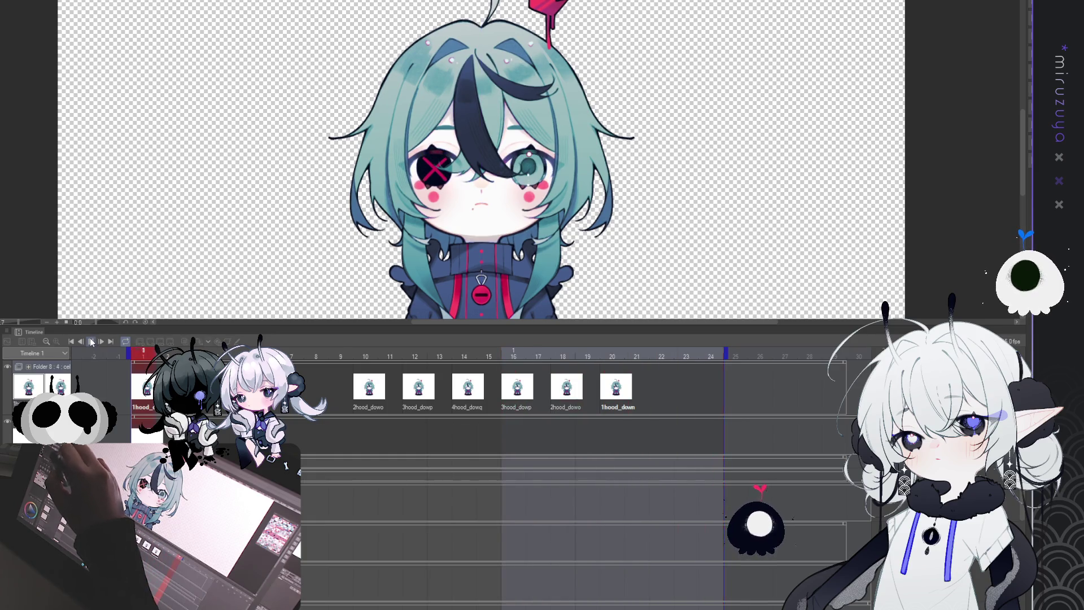
pyautogui.click(91, 342)
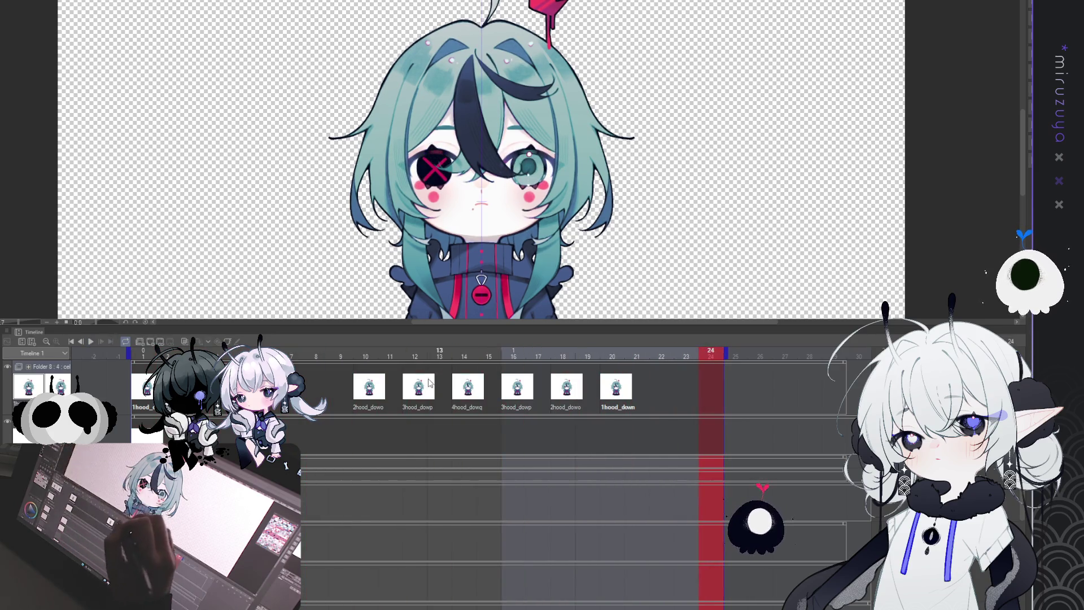
pyautogui.click(395, 384)
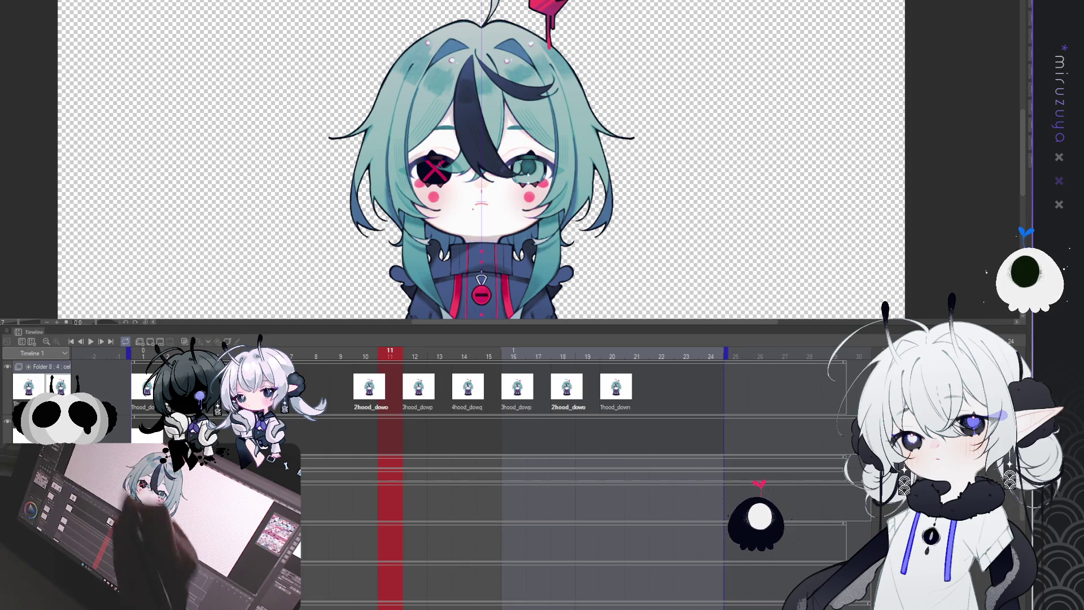
pyautogui.click(371, 389)
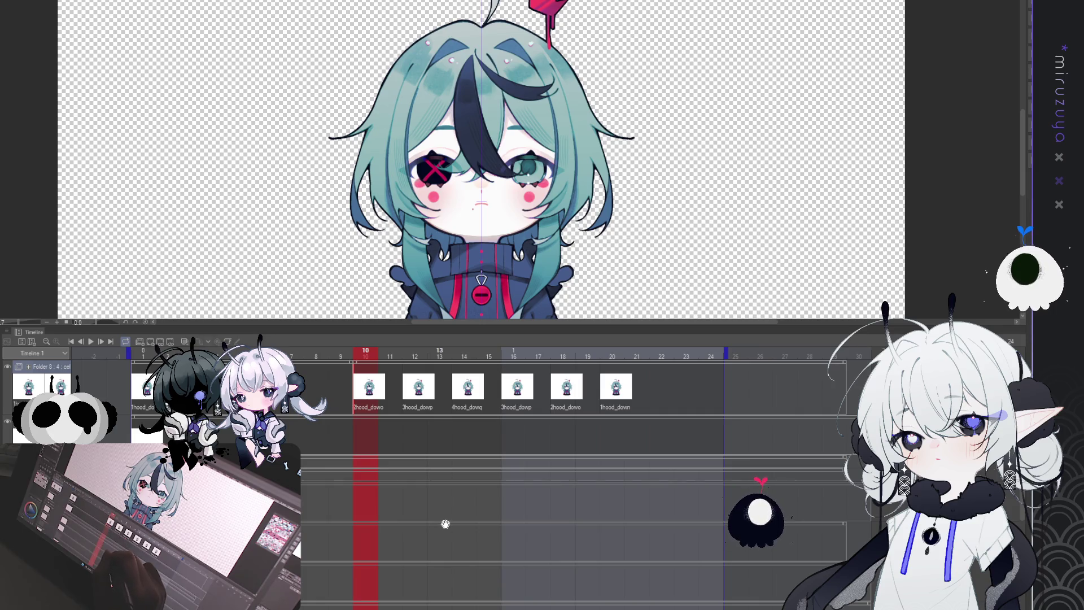
pyautogui.click(393, 393)
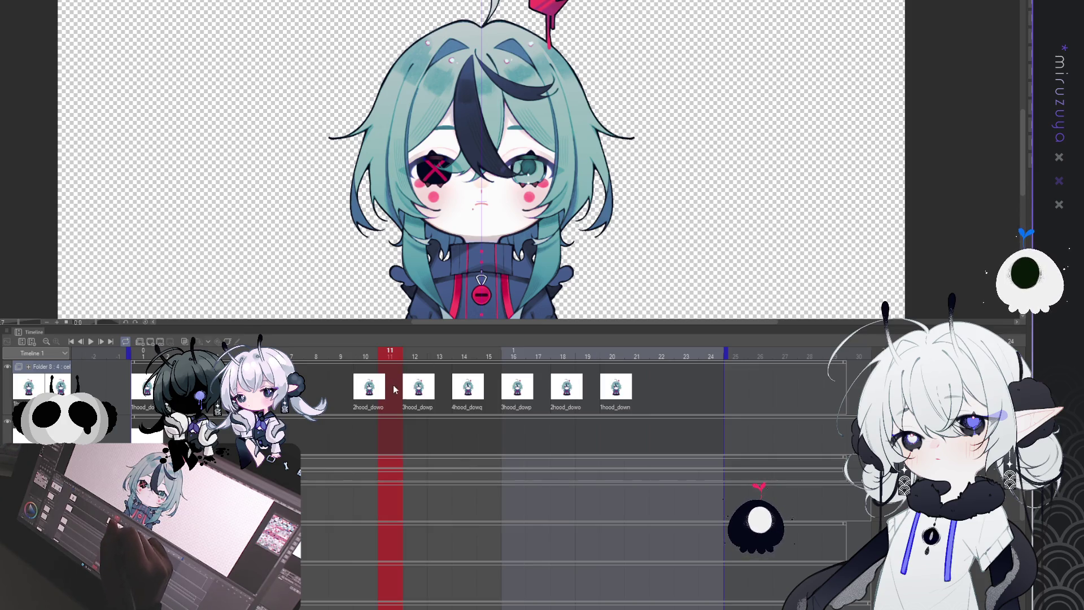
# - Add 3hood_dowp cels at frames 11 and 13
pyautogui.hotkey('ctrl', 'v')
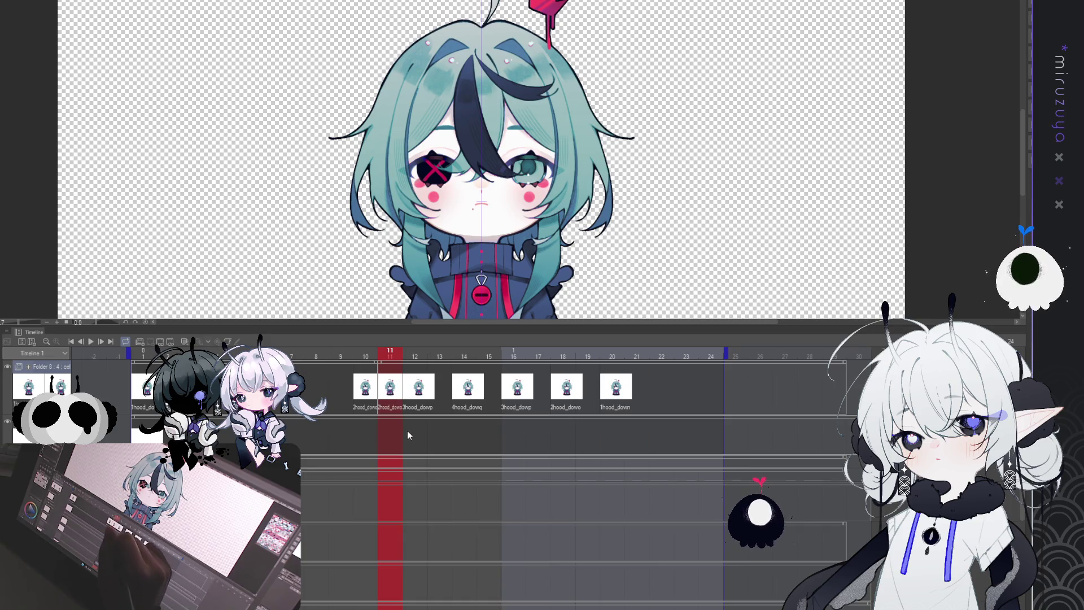
pyautogui.hotkey('ctrl', 'z')
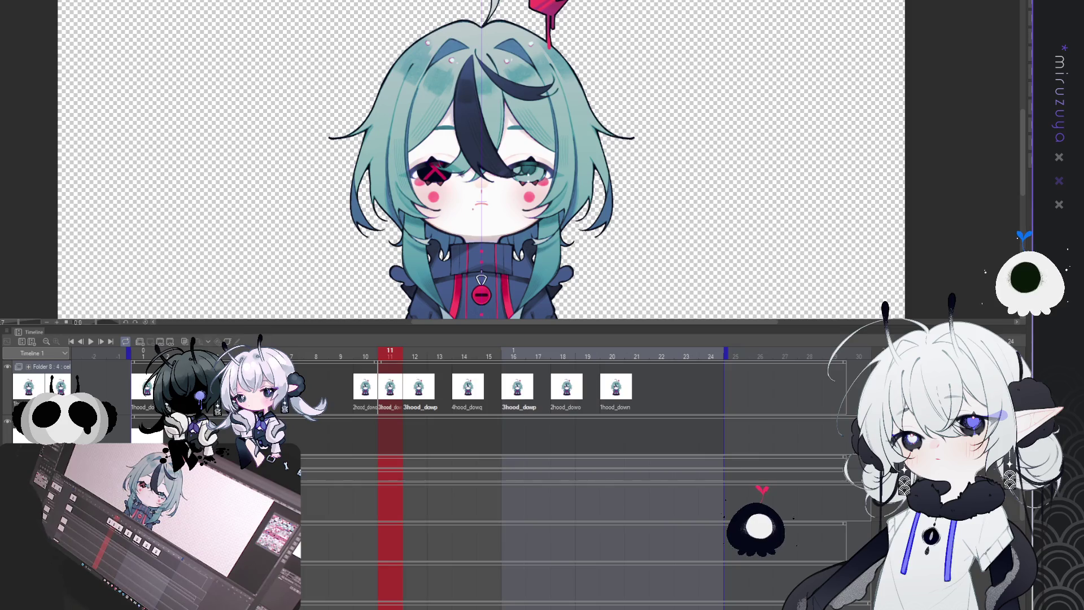
pyautogui.click(438, 390)
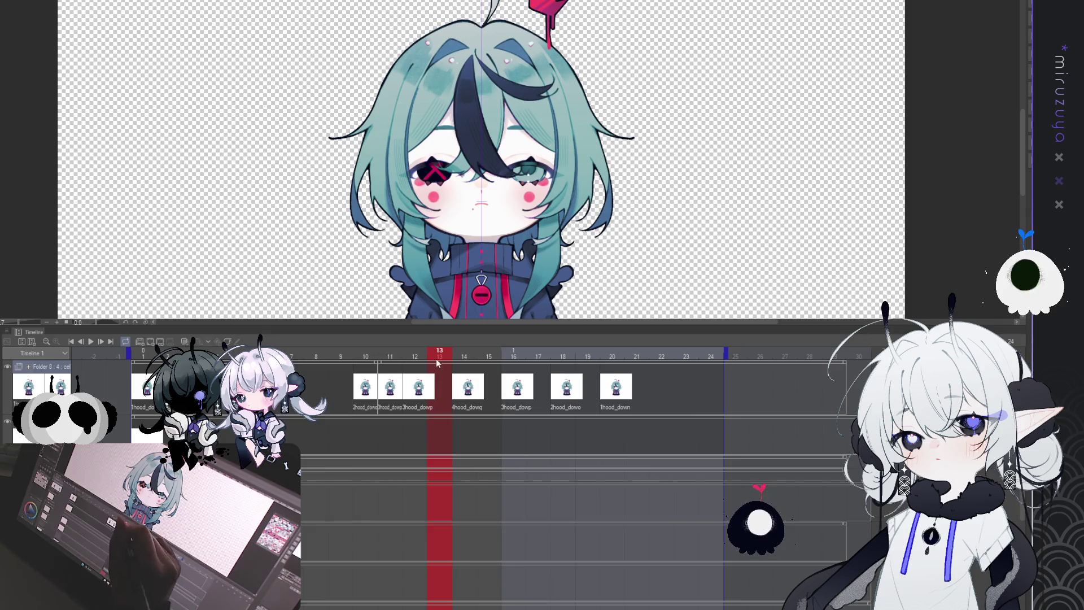
pyautogui.hotkey('ctrl', 'v')
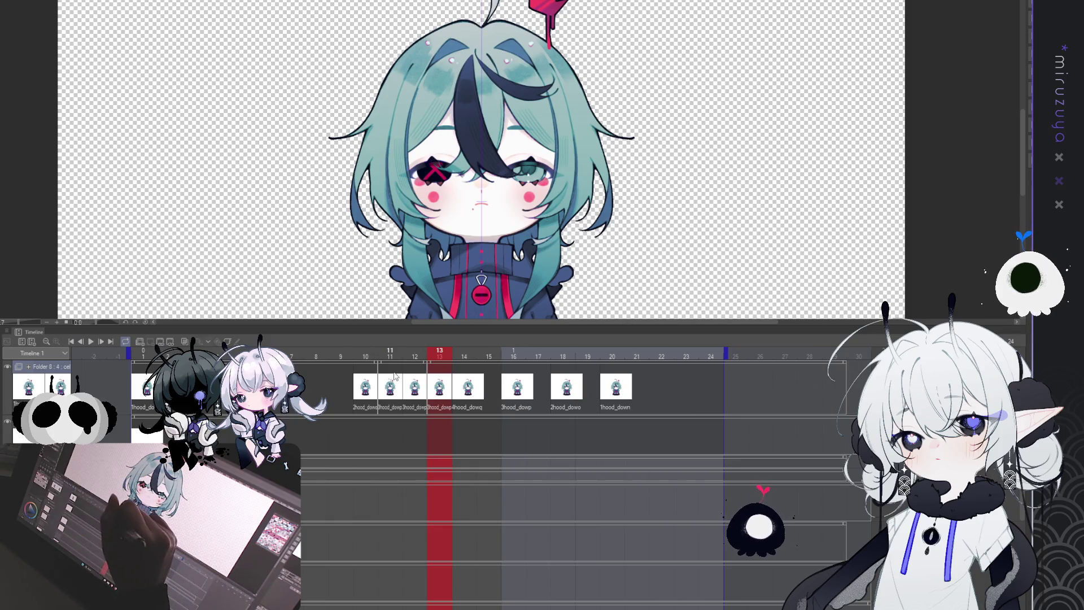
# - Add a 4hood_dowq cel at frame 15 and delete the empty frame 17
pyautogui.click(414, 391)
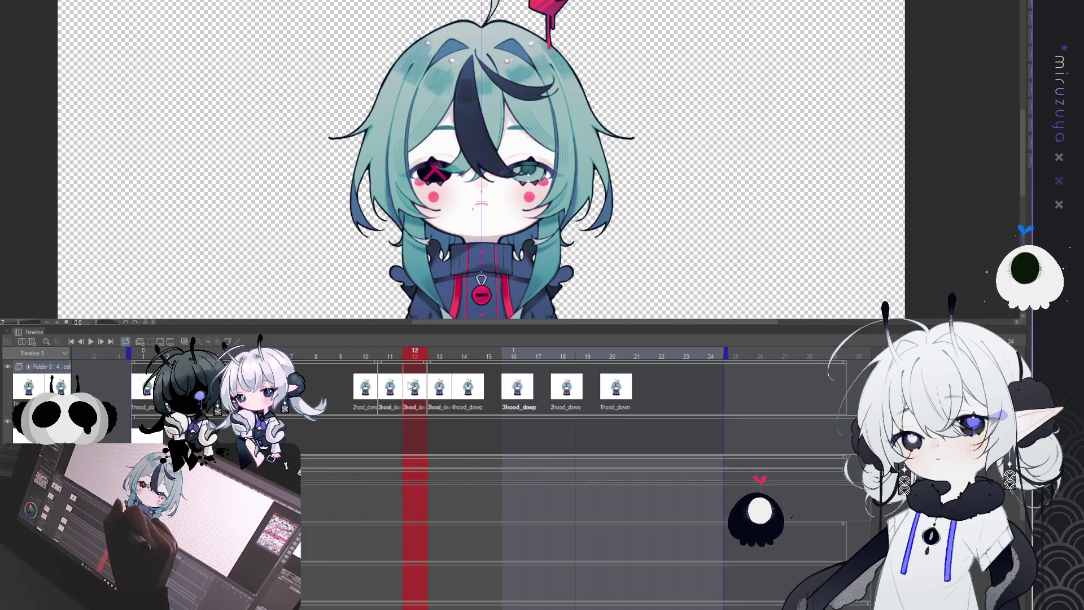
pyautogui.click(452, 387)
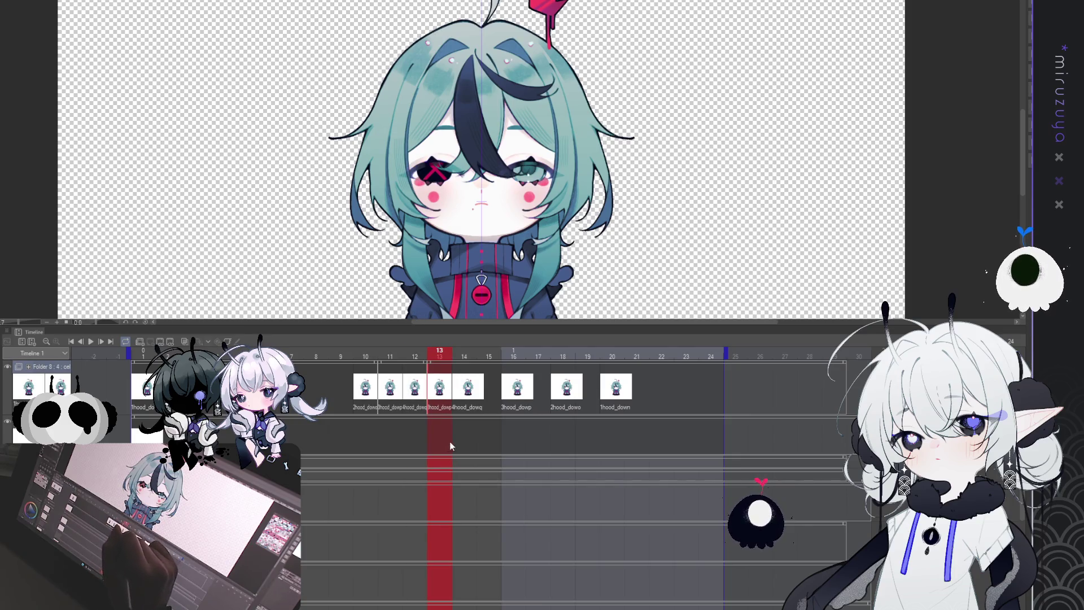
pyautogui.click(467, 389)
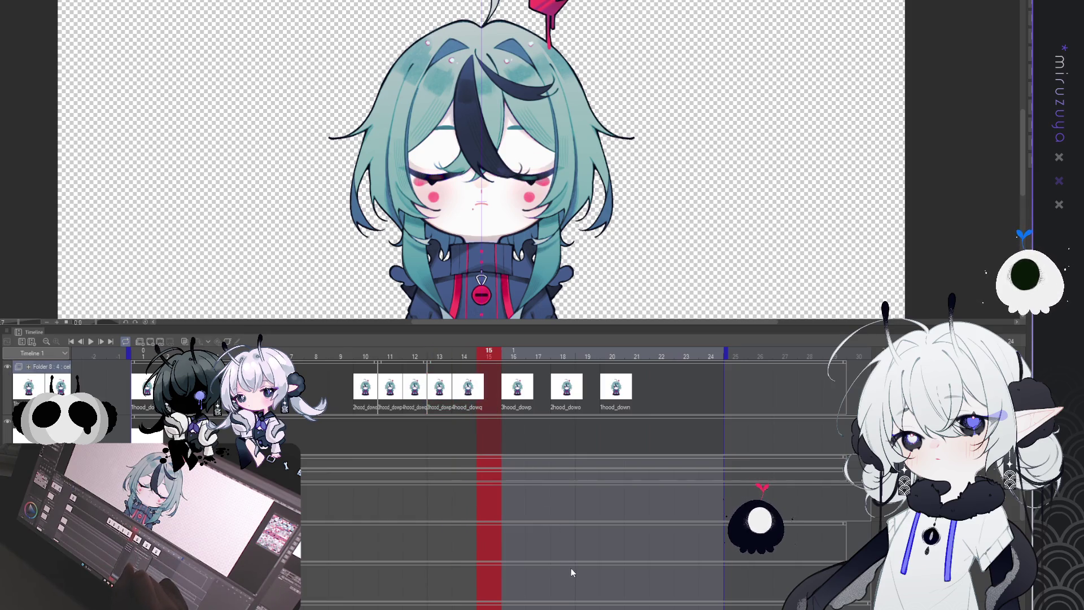
pyautogui.hotkey('ctrl', 'v')
pyautogui.click(467, 391)
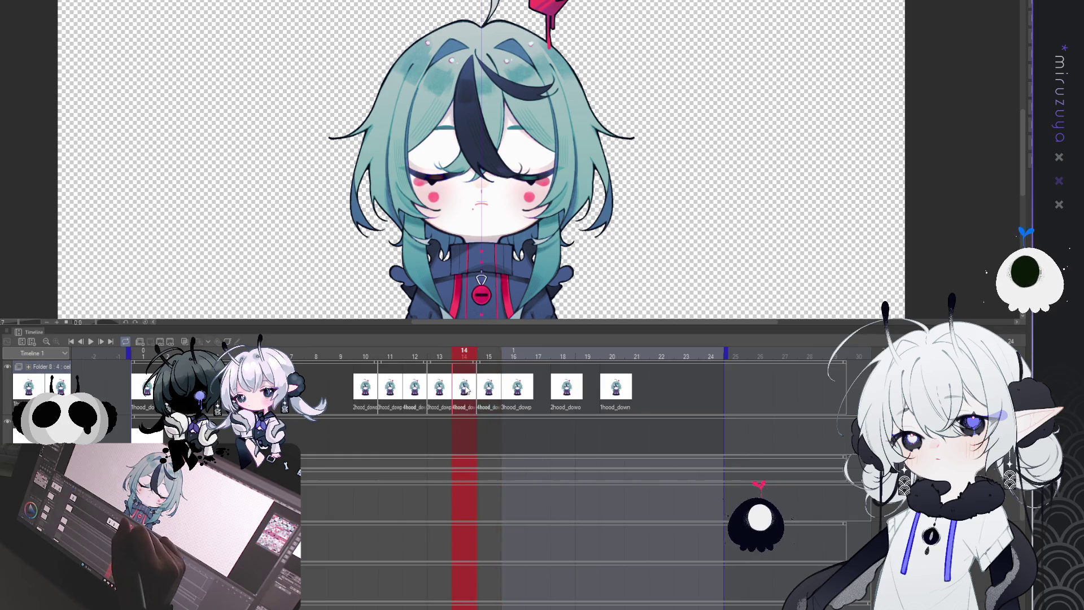
pyautogui.click(489, 393)
pyautogui.click(532, 391)
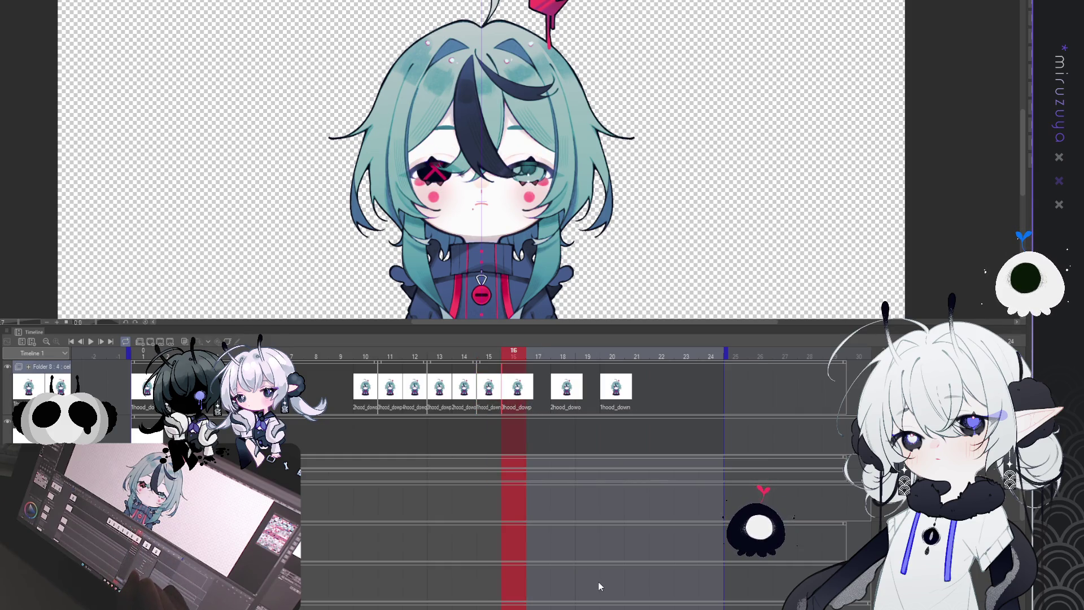
pyautogui.hotkey('ctrl', 'z')
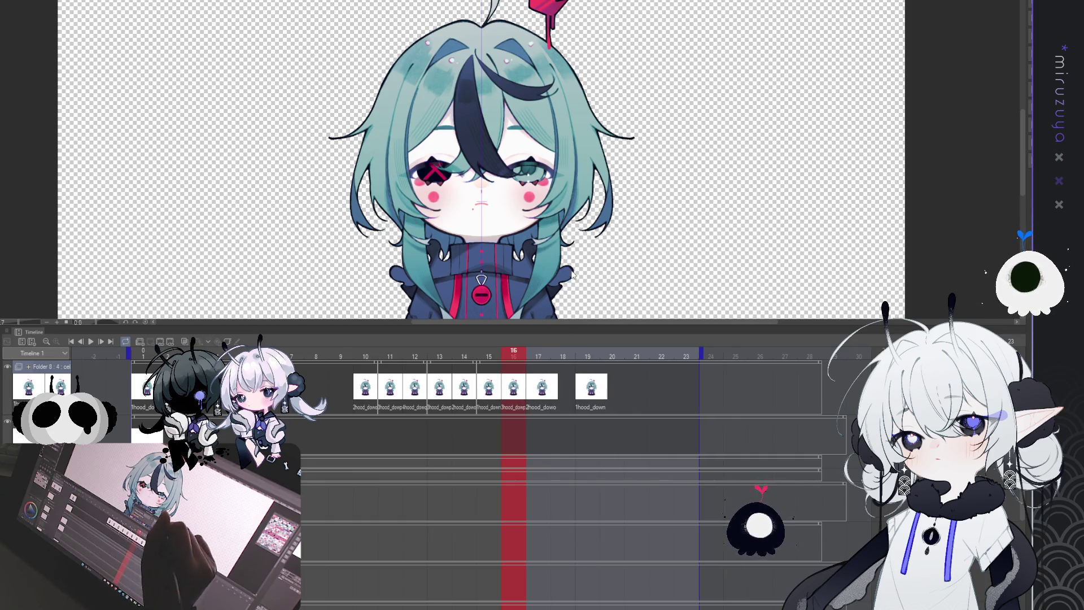
# - Delete extra frames, move 1hood_down to frame 16, extend the end to frame 24, and play
pyautogui.hotkey('ctrl', 'z')
pyautogui.click(562, 382)
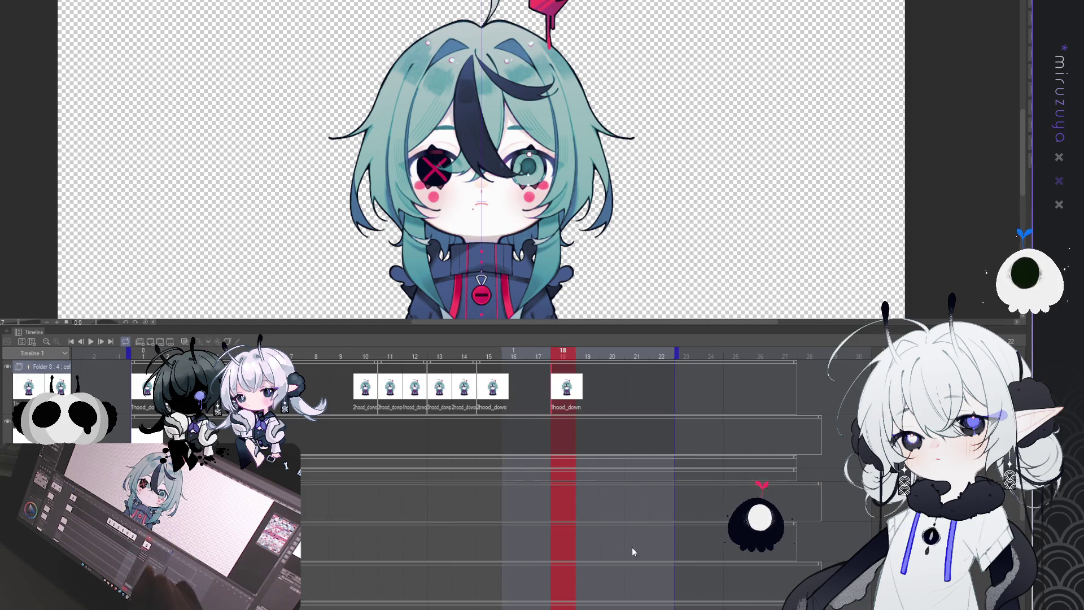
pyautogui.hotkey('ctrl', 'z')
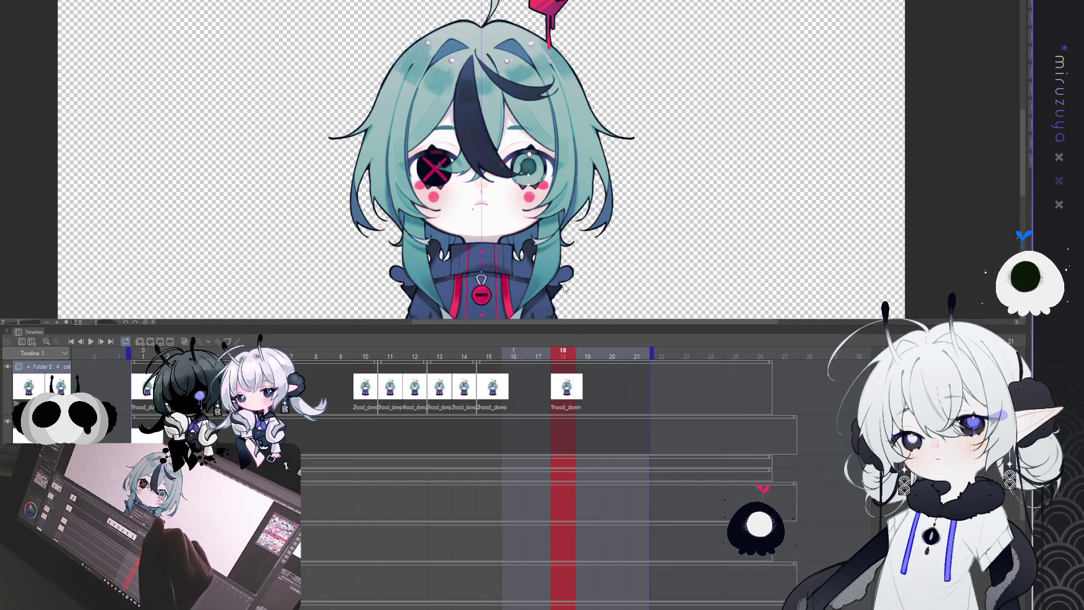
pyautogui.hotkey('ctrl', 'z')
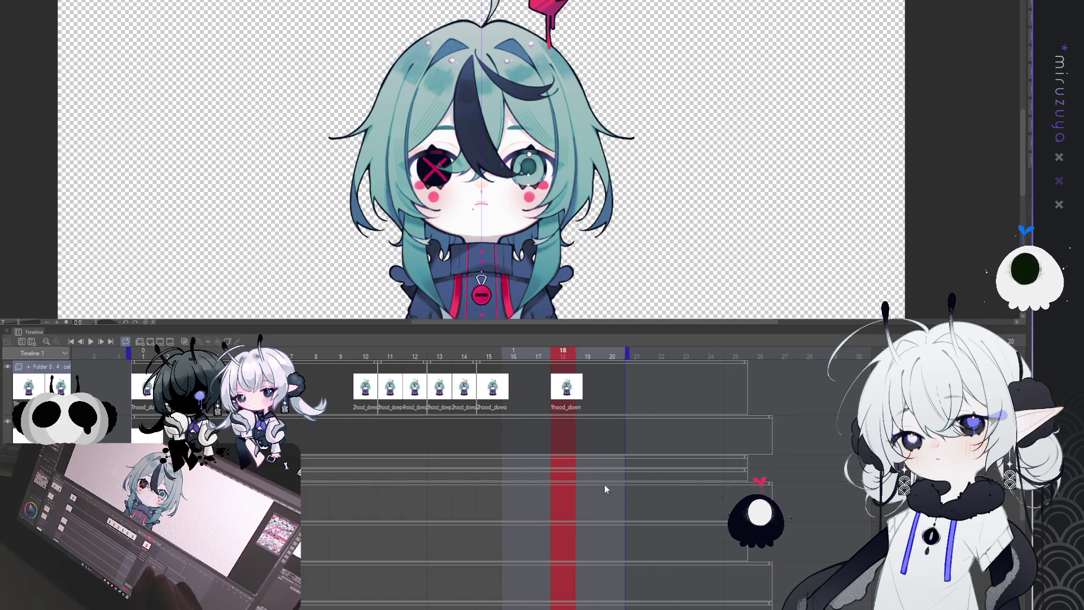
pyautogui.moveTo(566, 388); pyautogui.dragTo(517, 384)
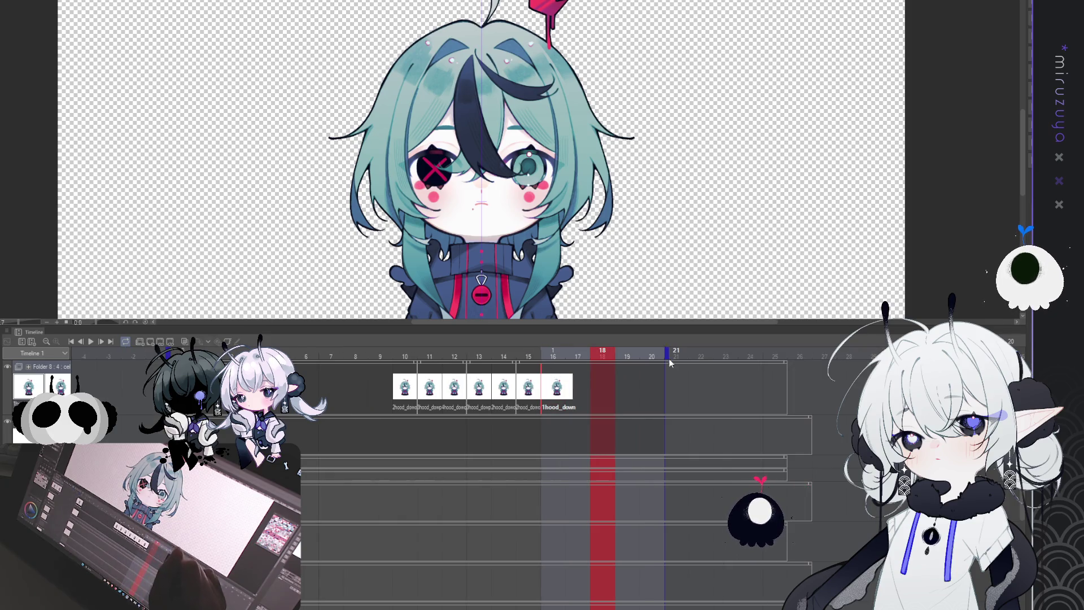
pyautogui.moveTo(781, 361); pyautogui.dragTo(779, 360)
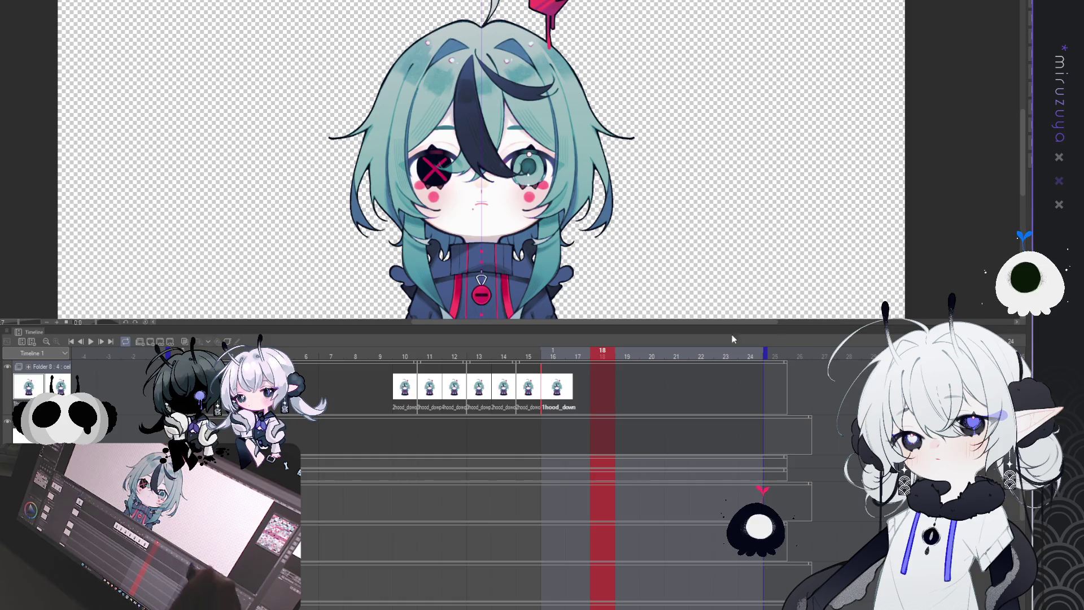
pyautogui.click(78, 341)
pyautogui.click(92, 342)
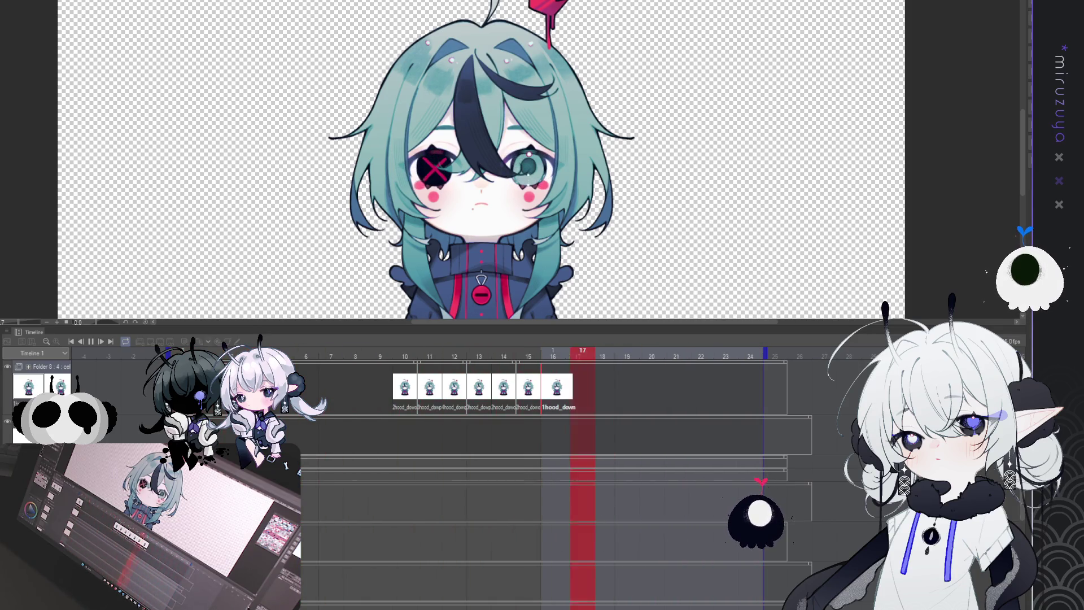
# - Stop playback, replay the blink, and stop it on the open-eye frame 14
pyautogui.press('space')
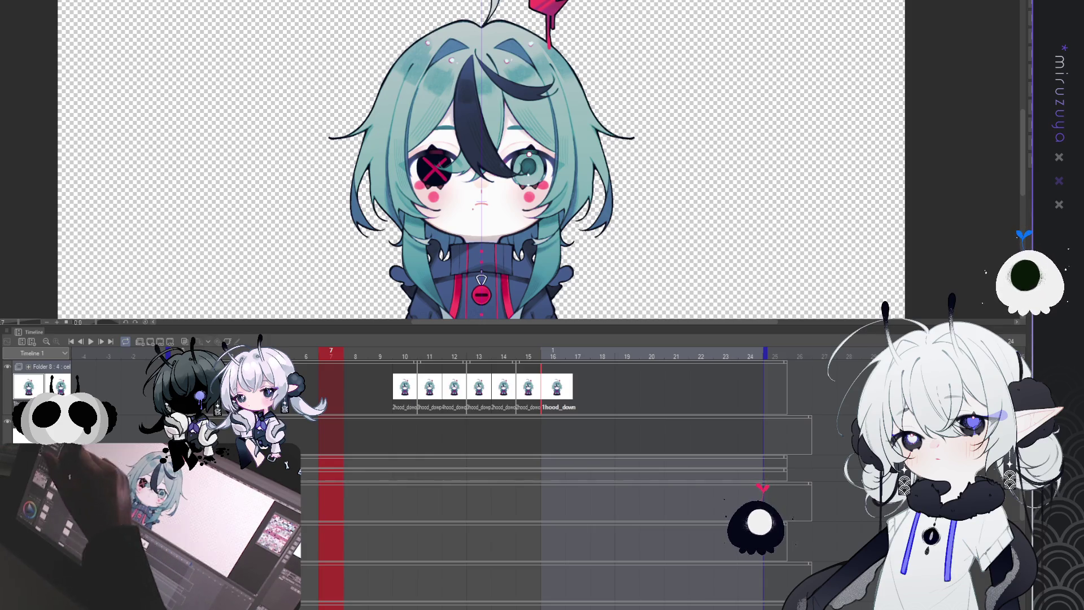
pyautogui.click(90, 341)
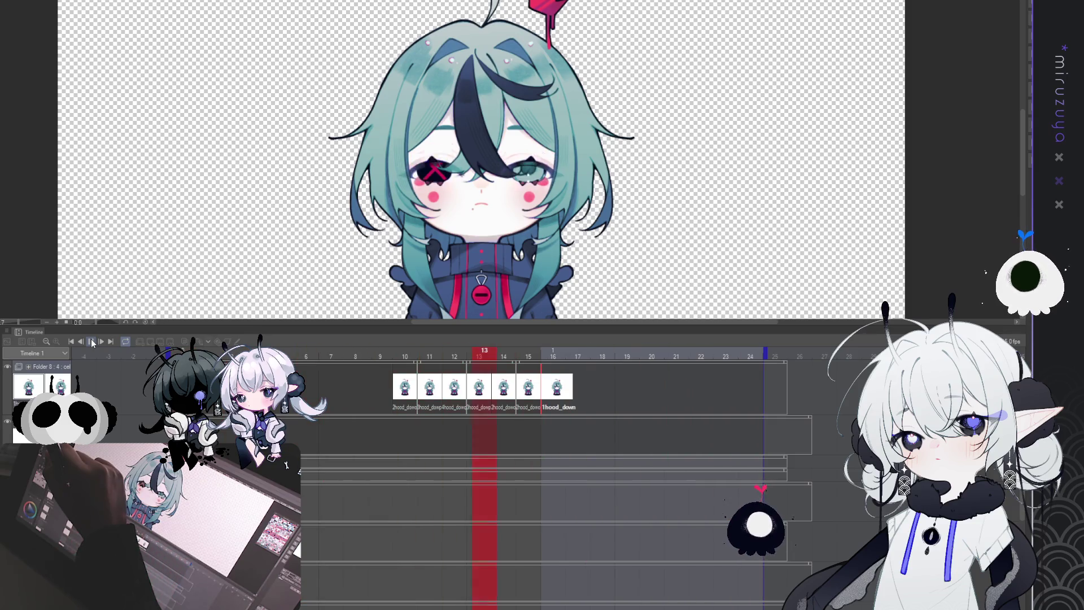
pyautogui.click(91, 342)
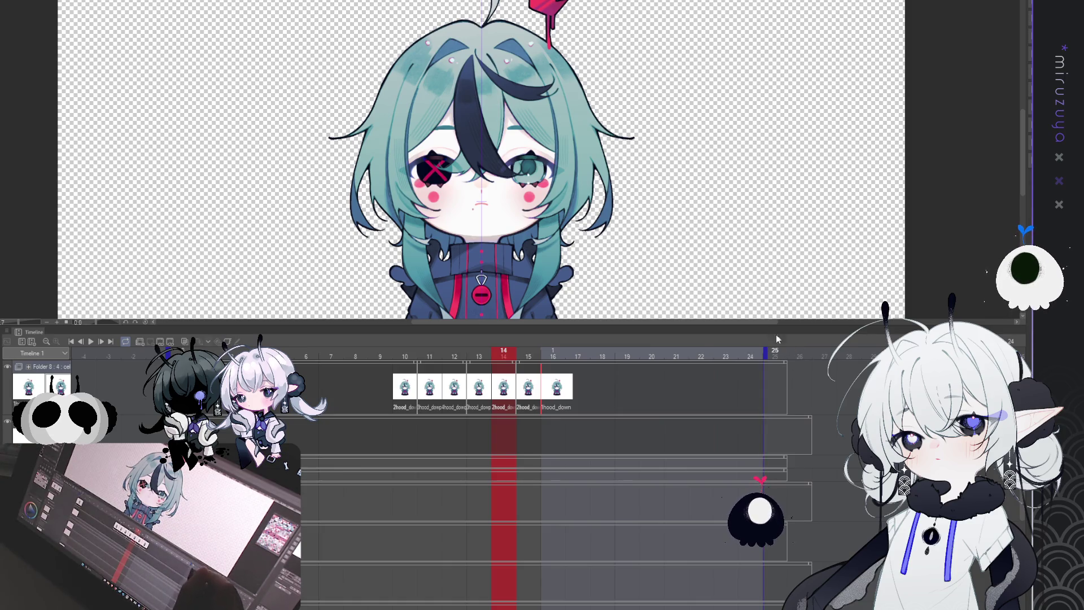
# - Jump to frame 22, play the blink, and pause on the closed-eye frame 12
pyautogui.click(705, 385)
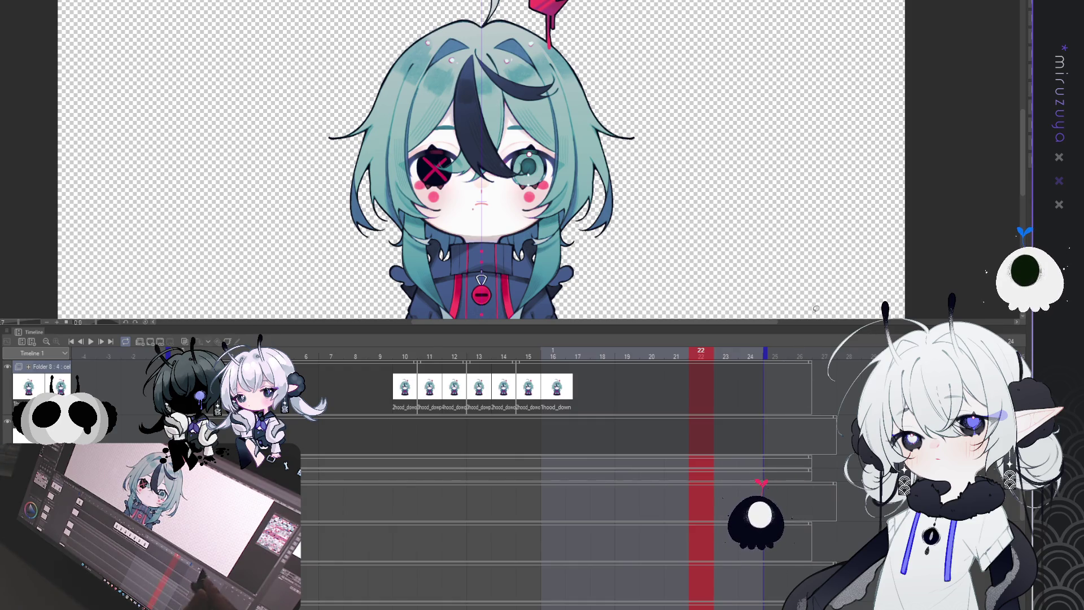
pyautogui.click(92, 341)
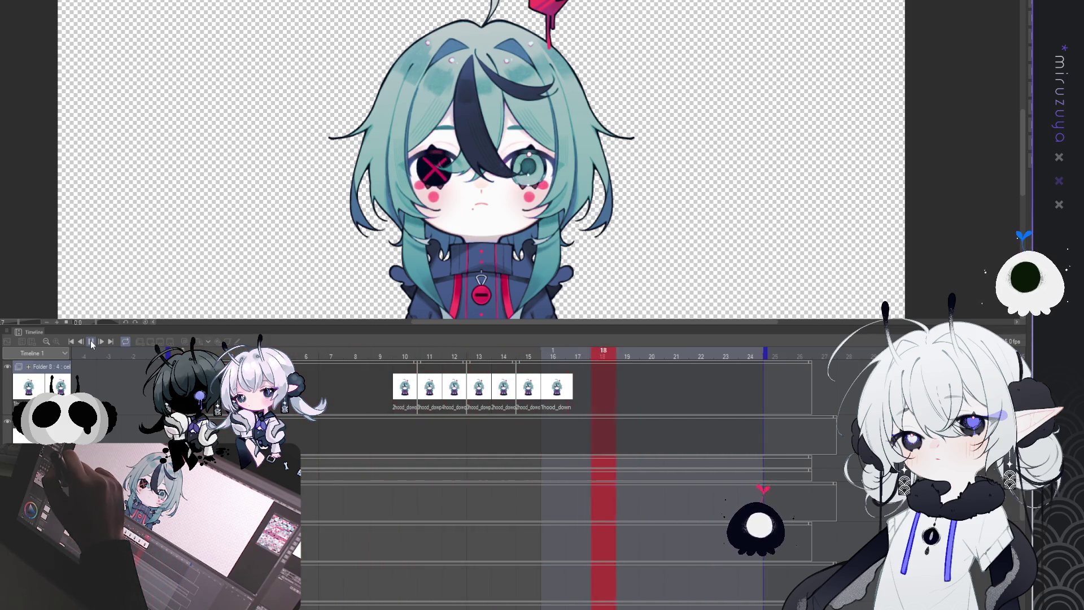
pyautogui.click(91, 342)
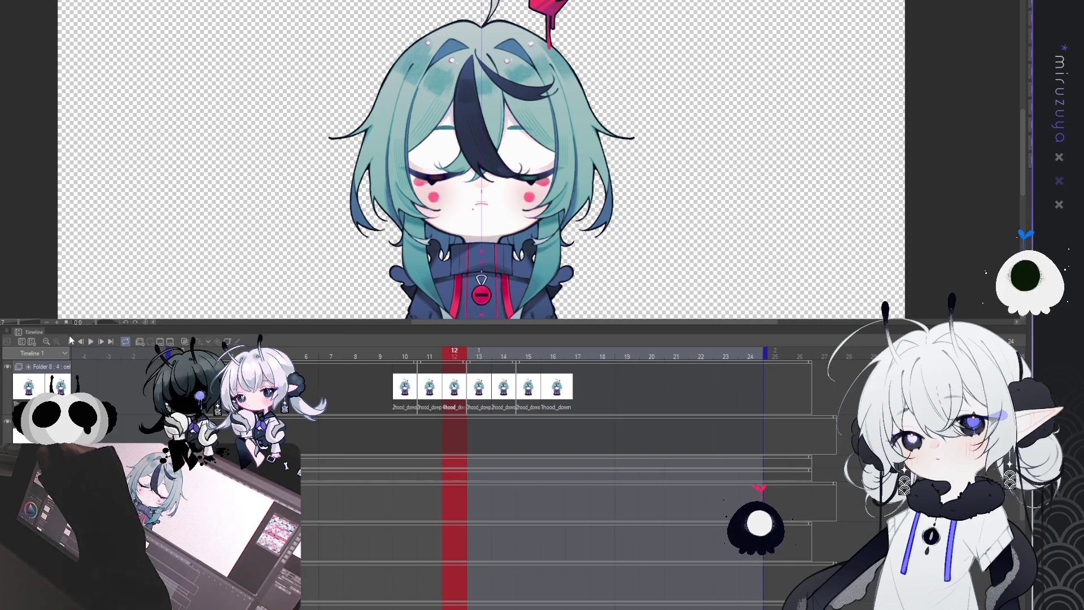
pyautogui.click(91, 341)
pyautogui.click(91, 341)
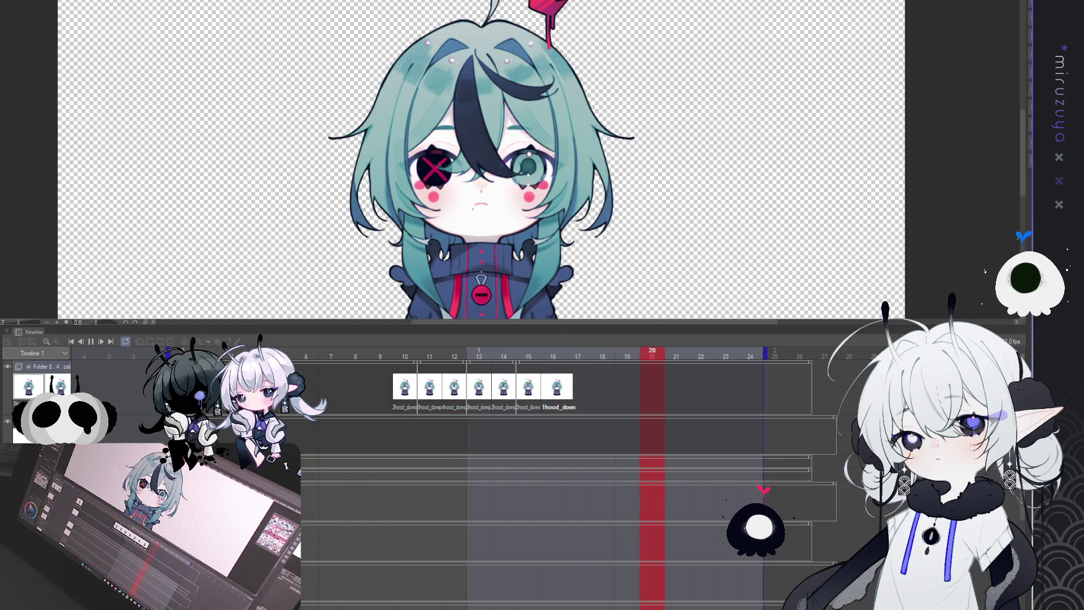
pyautogui.press('space')
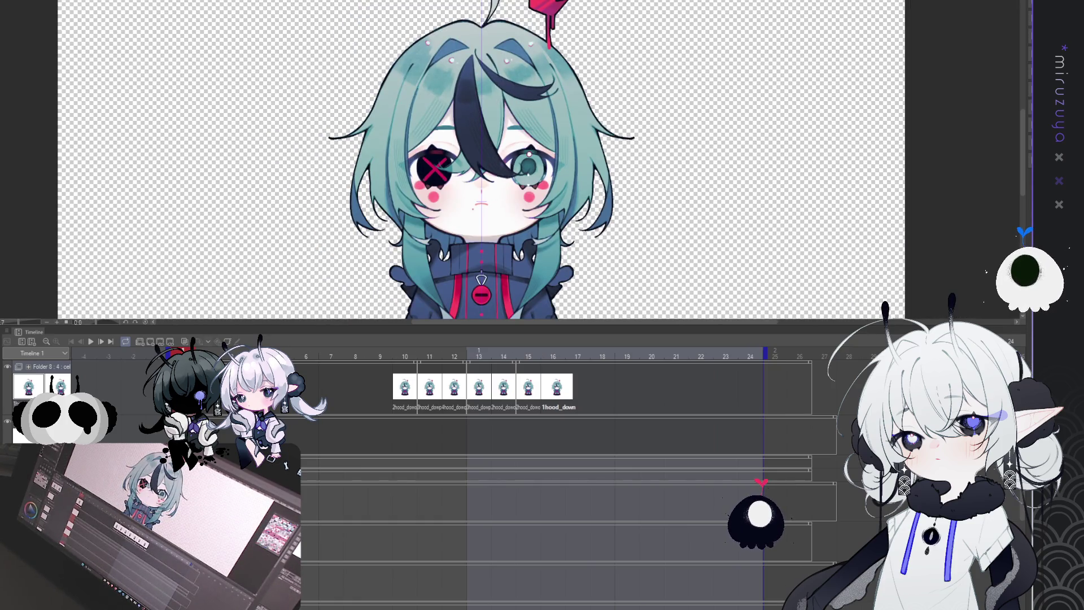
# - Review the blink cels at frames 12, 13, 11 and 10
pyautogui.click(450, 395)
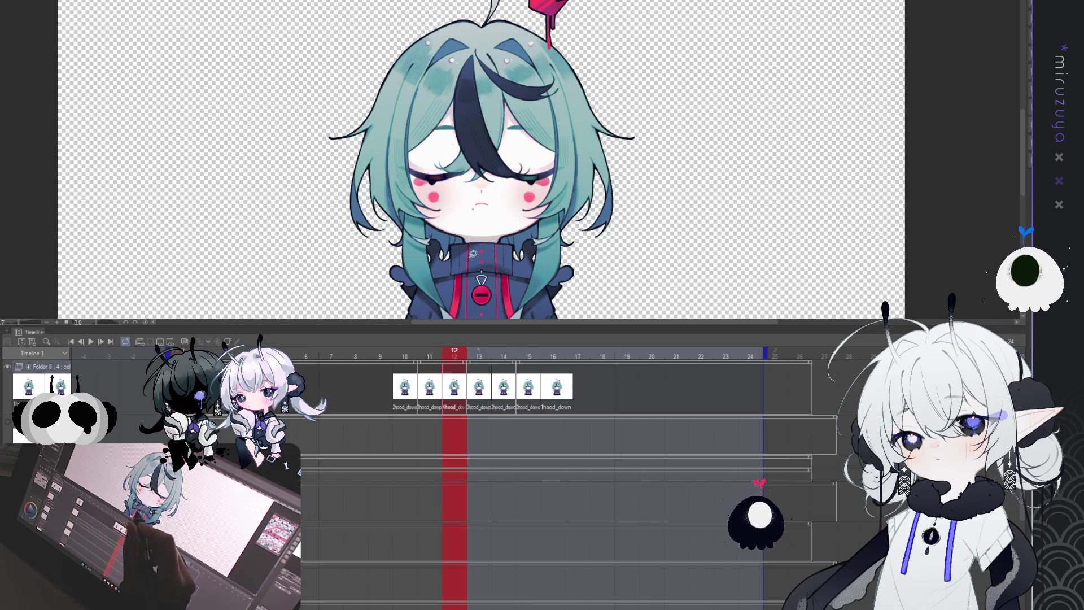
pyautogui.click(487, 394)
pyautogui.click(437, 388)
pyautogui.click(410, 390)
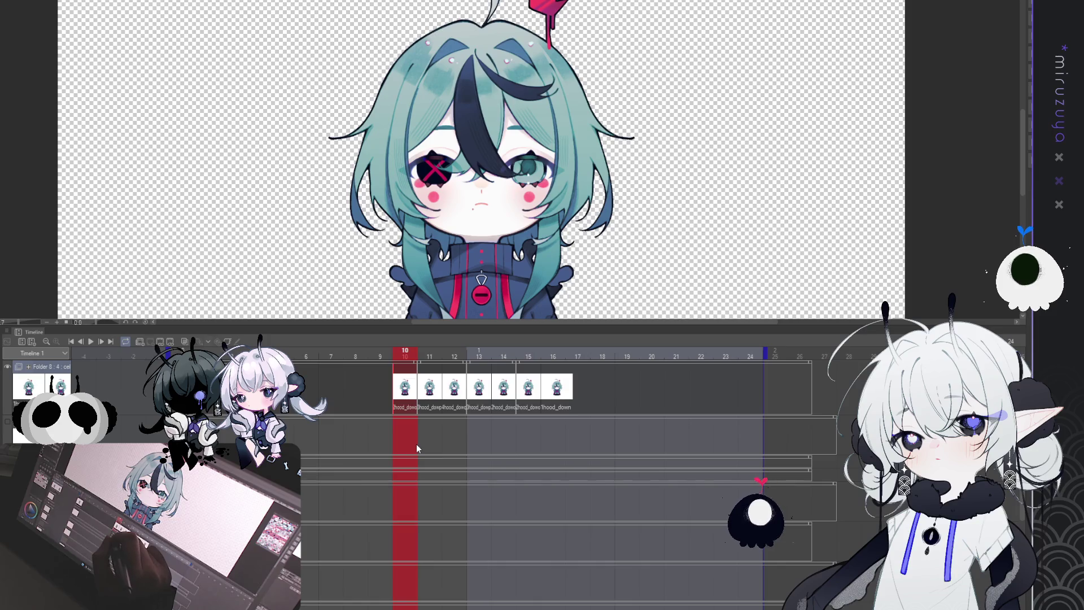
# - Reassign frame 10 to 3hood_down, frame 12 to 3hood, frame 13 to 1hood_down, then replay
pyautogui.hotkey('ctrl', 'z')
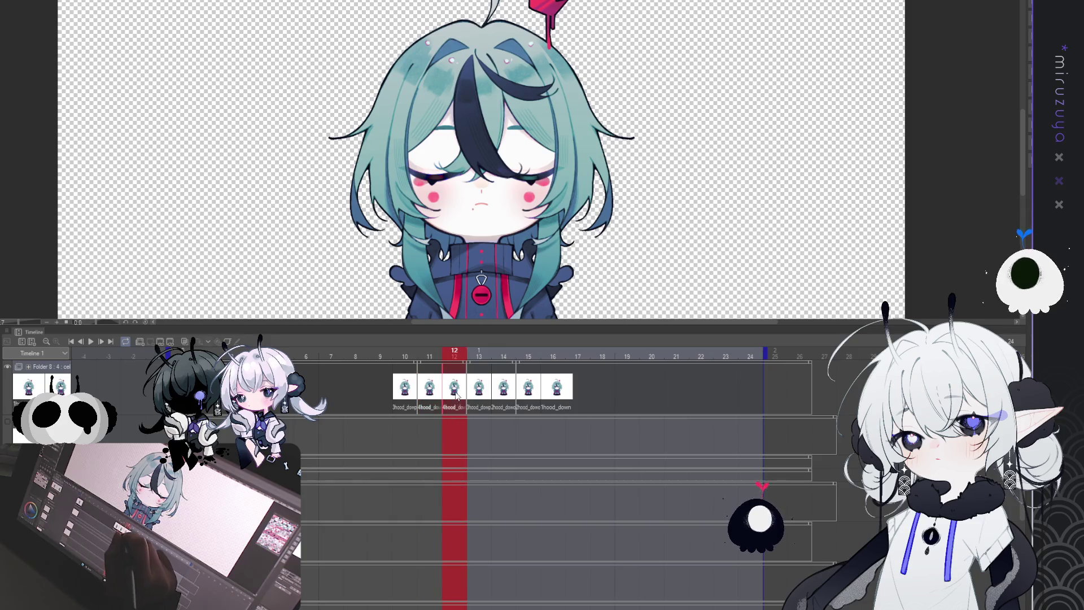
pyautogui.hotkey('ctrl', 'z')
pyautogui.click(481, 396)
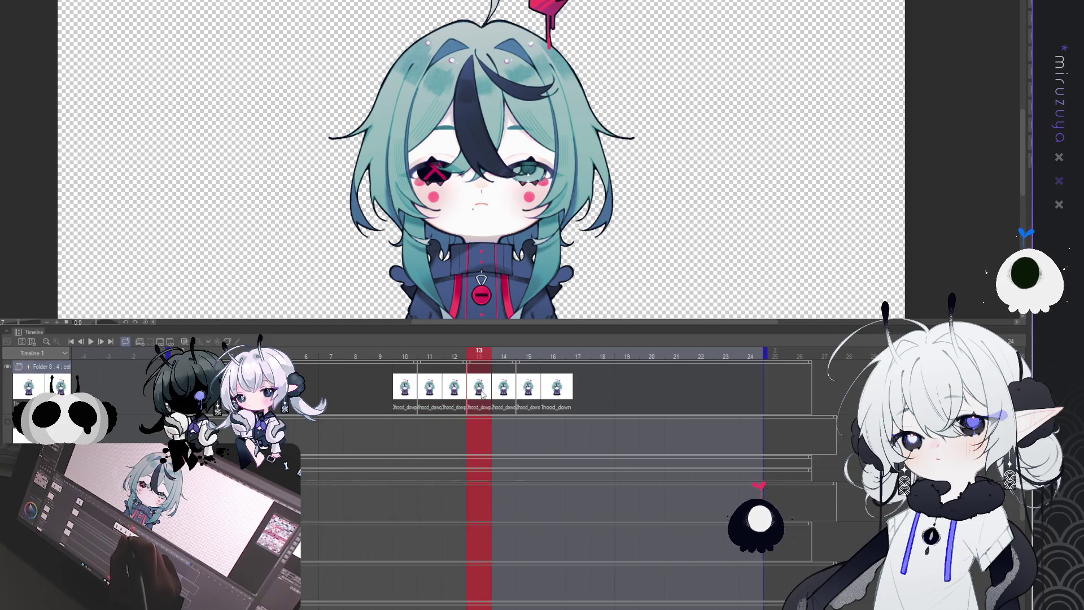
pyautogui.hotkey('ctrl', 'z')
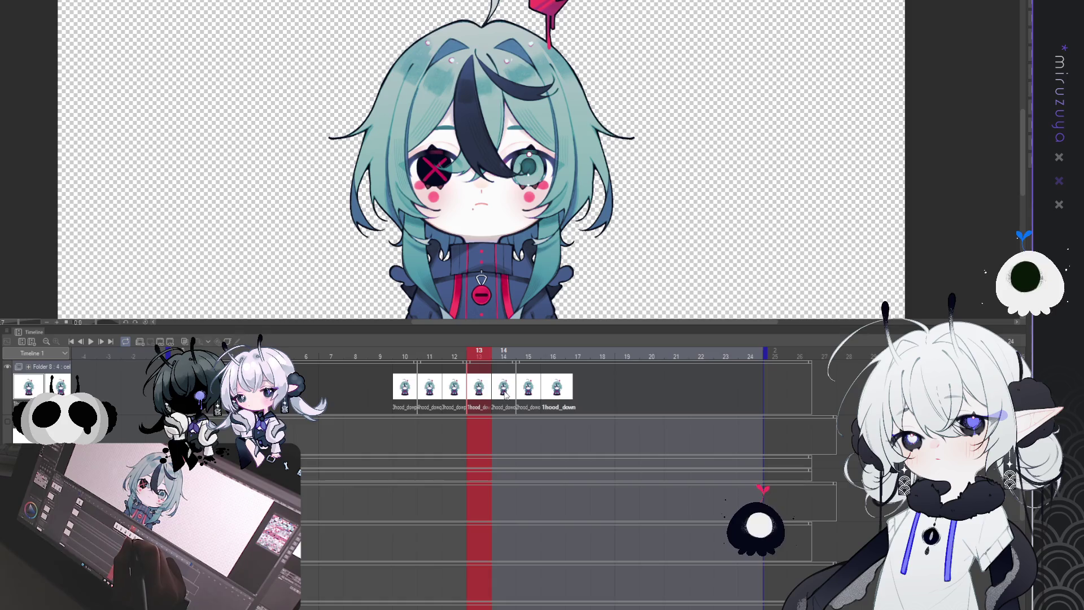
pyautogui.click(504, 393)
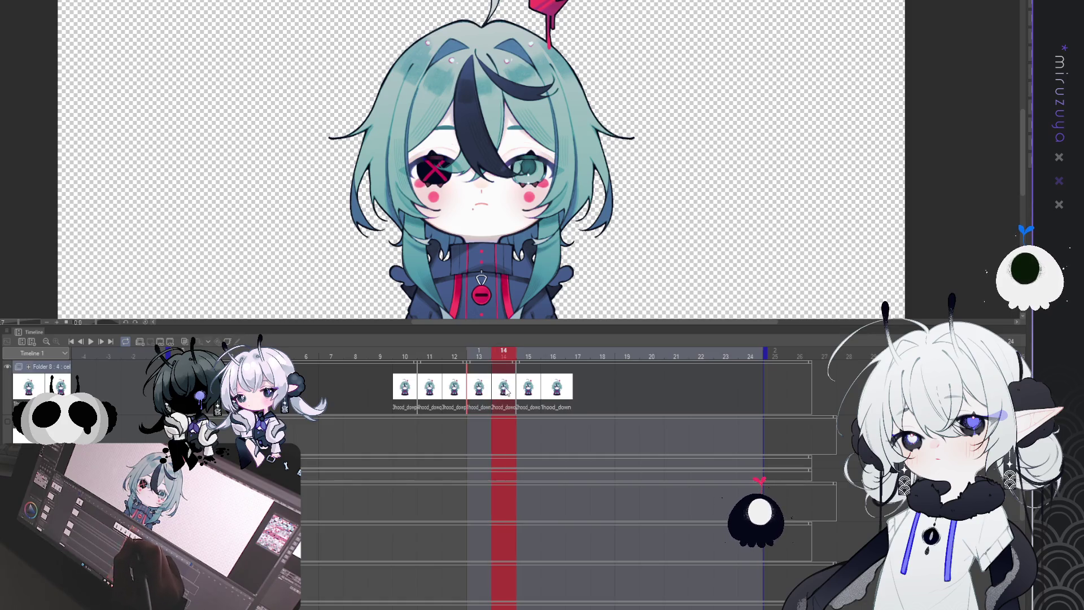
pyautogui.click(530, 389)
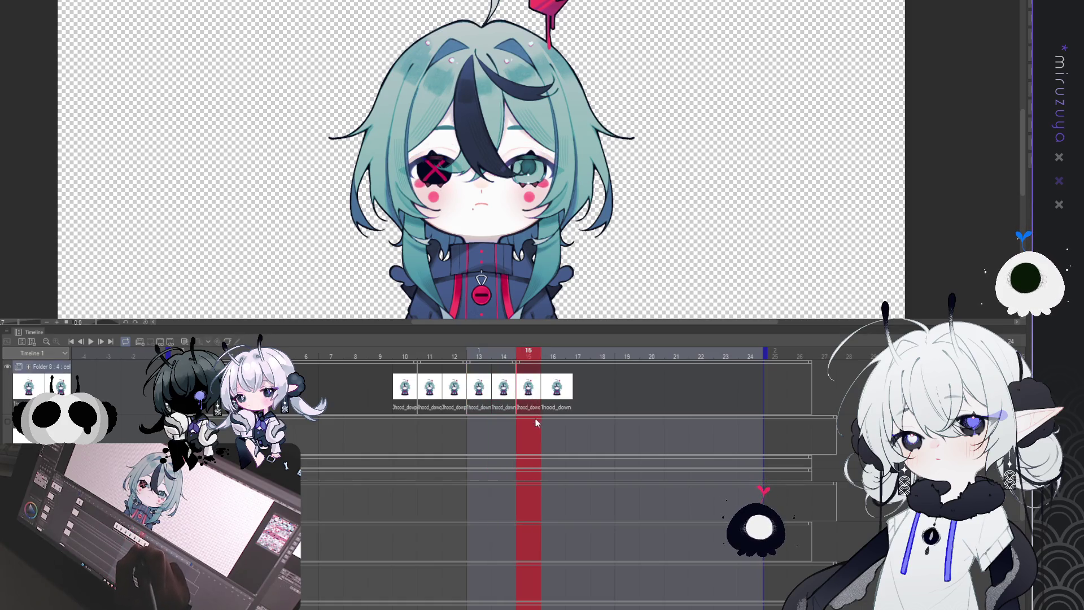
pyautogui.click(557, 390)
pyautogui.click(92, 341)
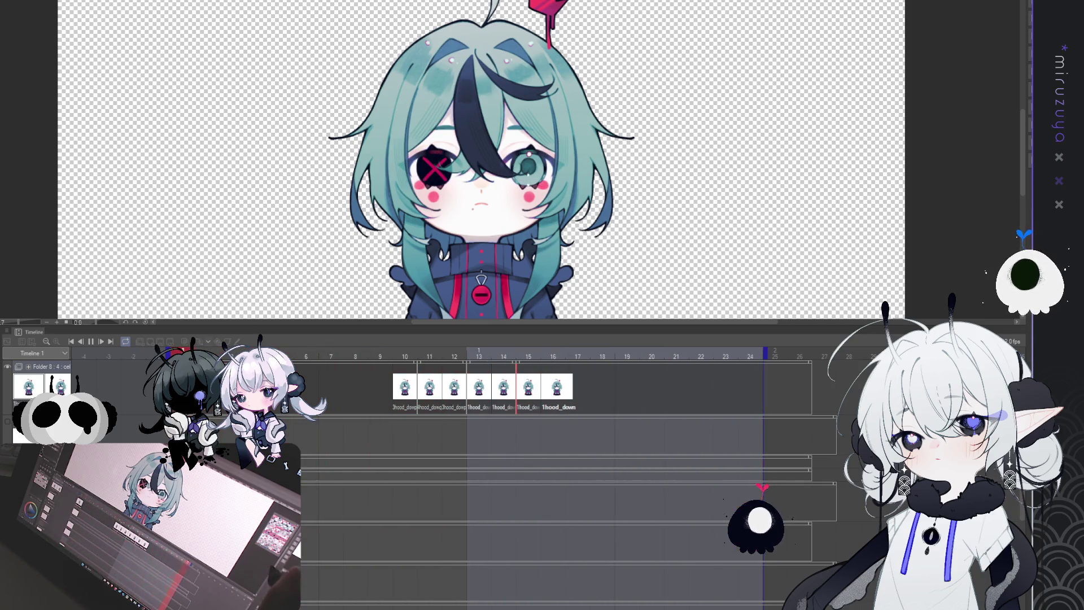
# - Zoom in on the character's face, stop playback and show the closed-eye cel at frame 11
pyautogui.hotkey('ctrl', '-')
pyautogui.hotkey('ctrl', '-')
pyautogui.hotkey('ctrl', '-')
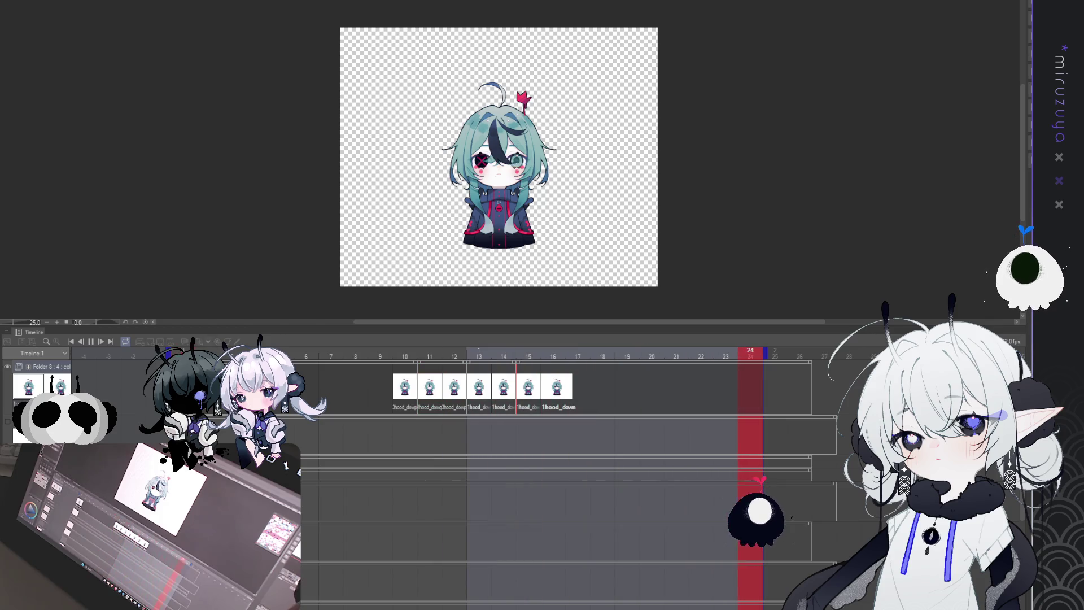
pyautogui.hotkey('ctrl', '+')
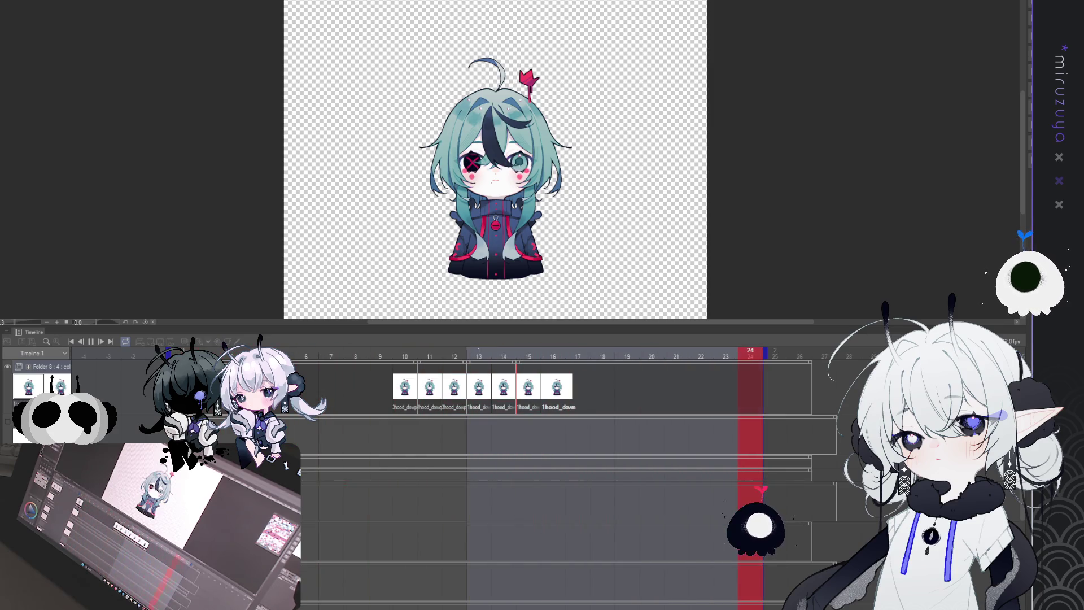
pyautogui.hotkey('ctrl', '+')
pyautogui.hotkey('ctrl', '+')
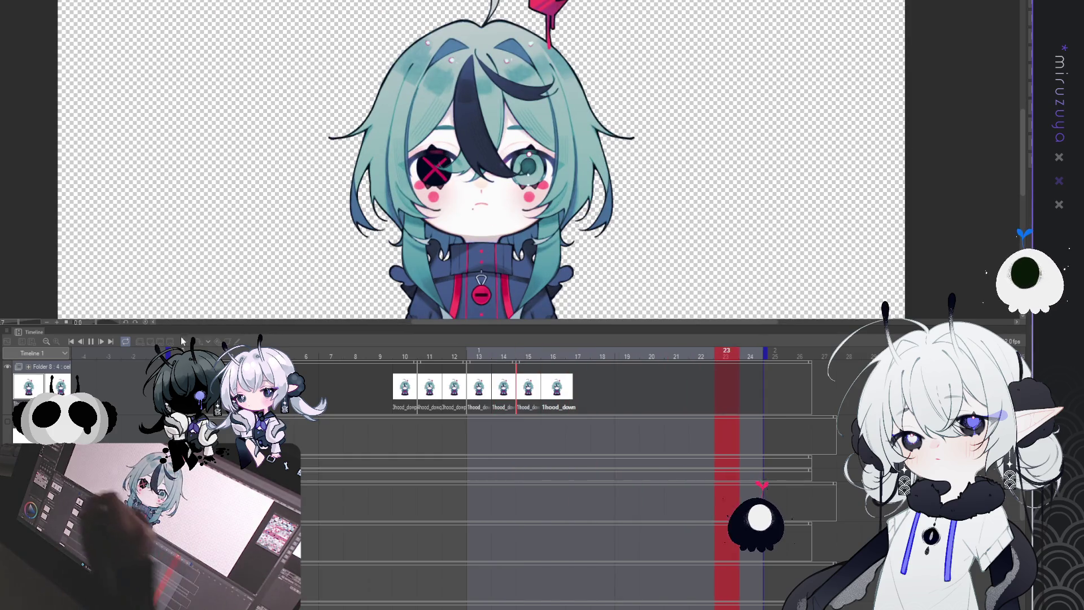
pyautogui.press('space')
pyautogui.hotkey('ctrl', '+')
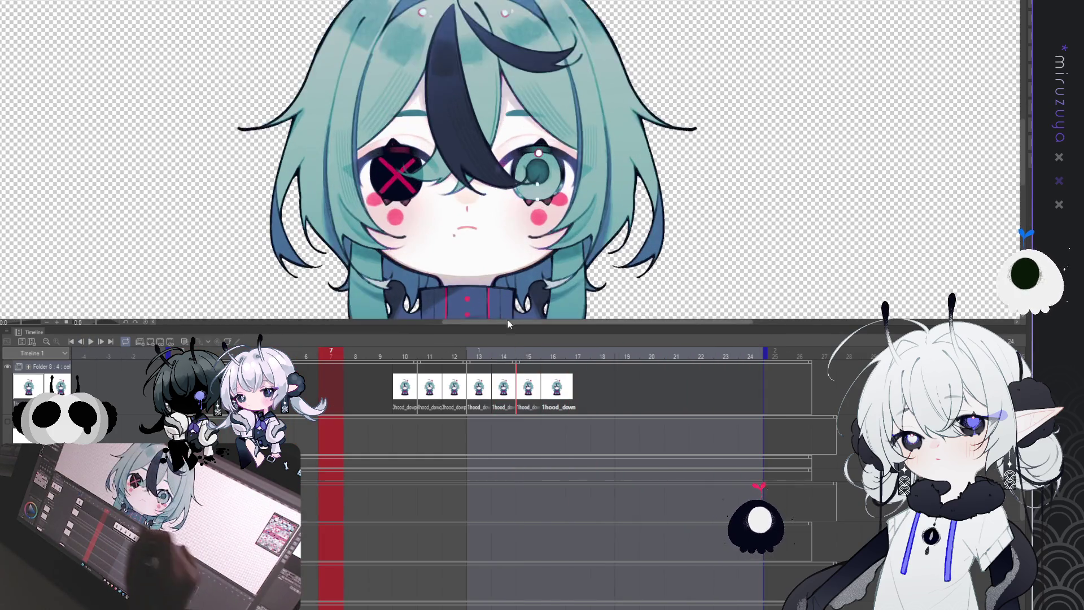
pyautogui.click(439, 398)
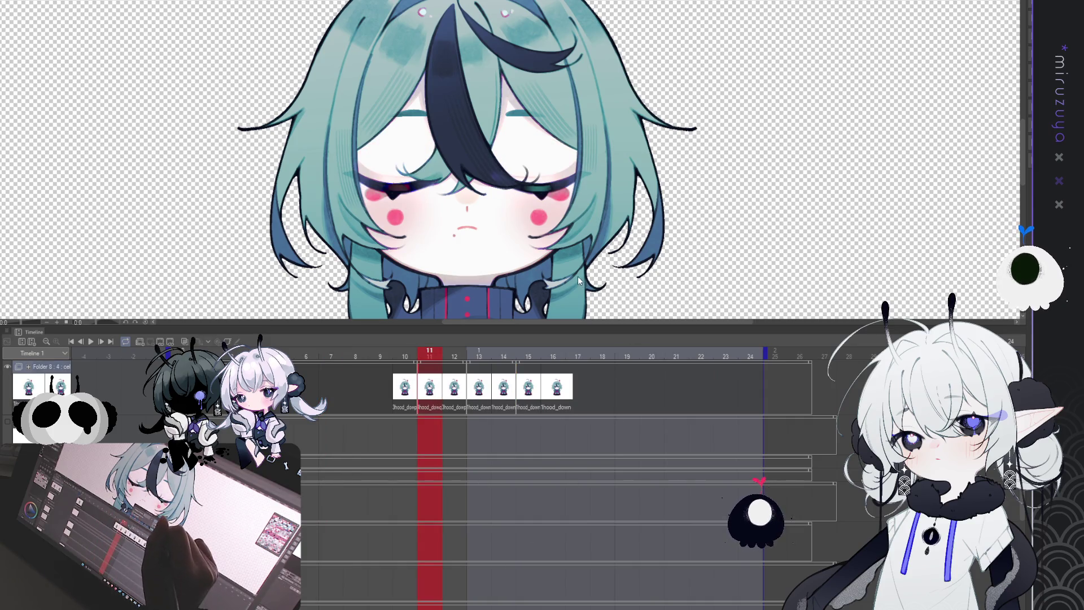
# - Insert an empty frame at frame 12, play the blink with the added pause, and fit the canvas to the window
pyautogui.press('Insert')
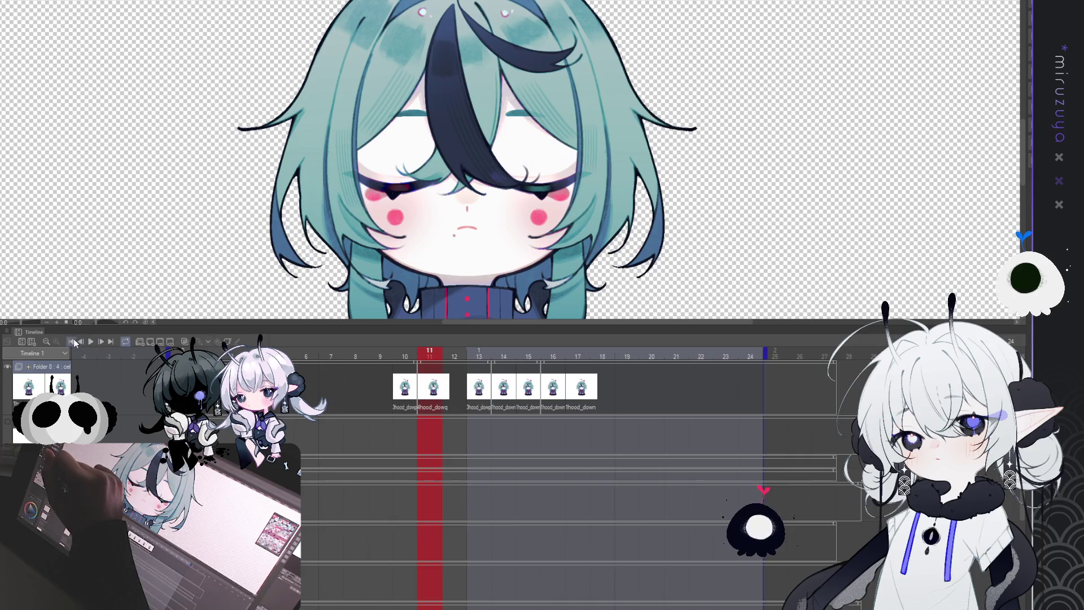
pyautogui.click(90, 342)
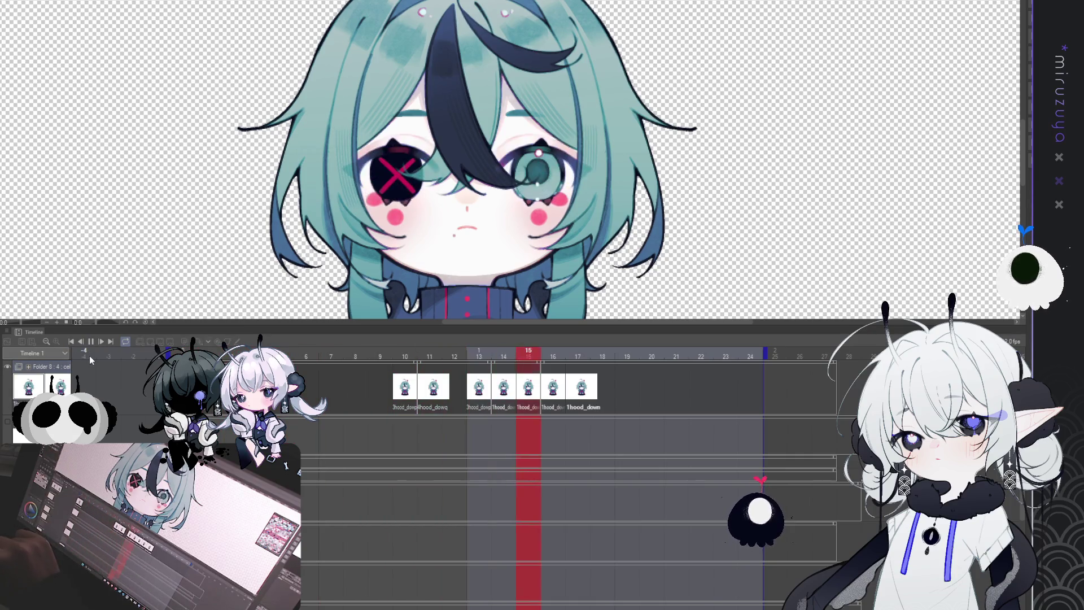
pyautogui.hotkey('ctrl', '0')
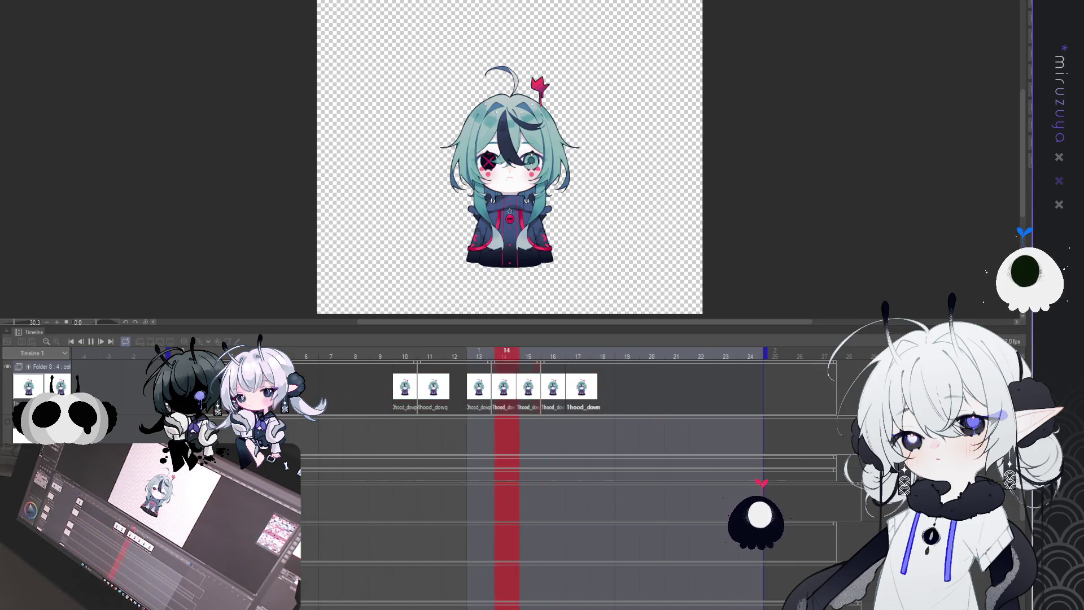
pyautogui.click(92, 343)
pyautogui.hotkey('ctrl', 'z')
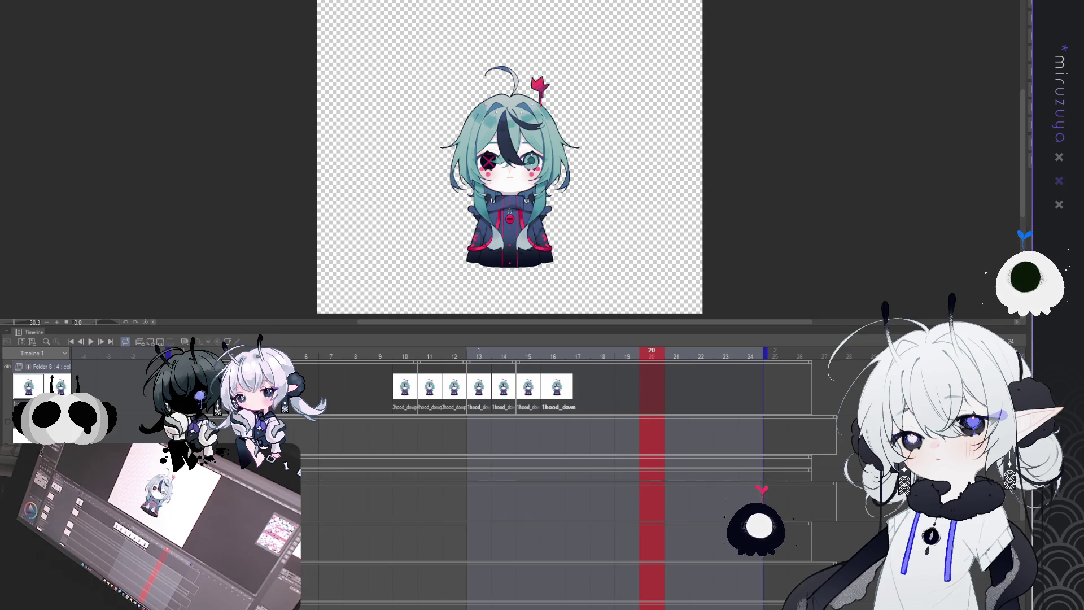
pyautogui.click(90, 342)
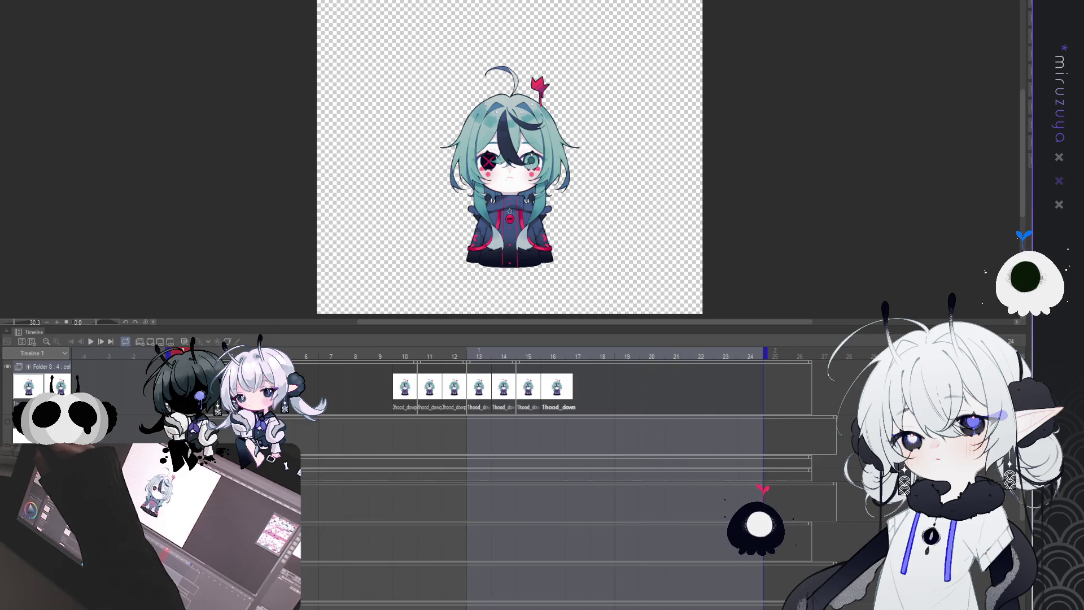
pyautogui.click(90, 340)
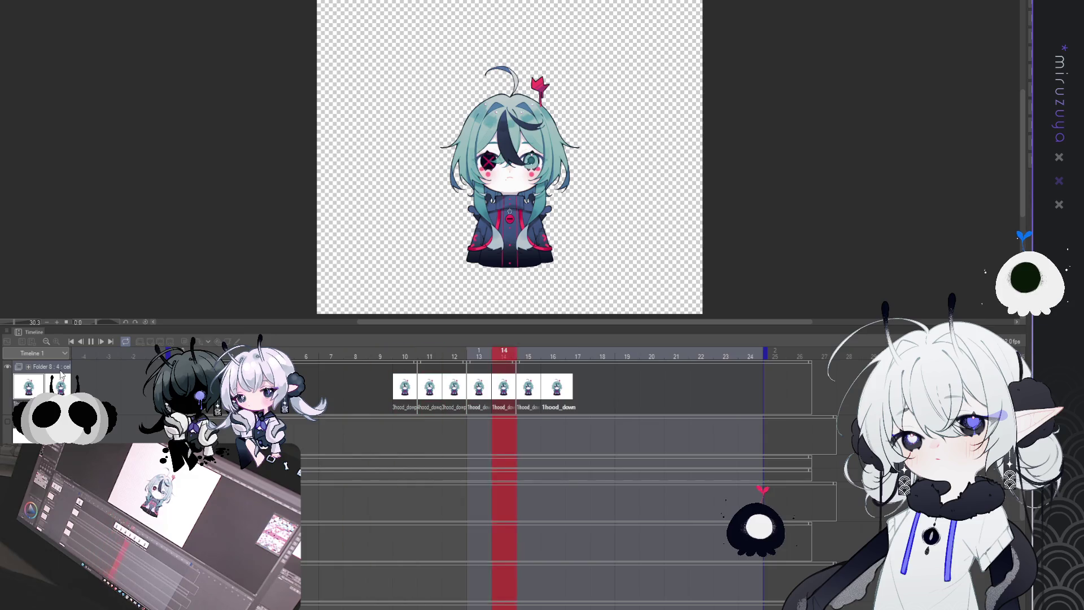
pyautogui.click(91, 342)
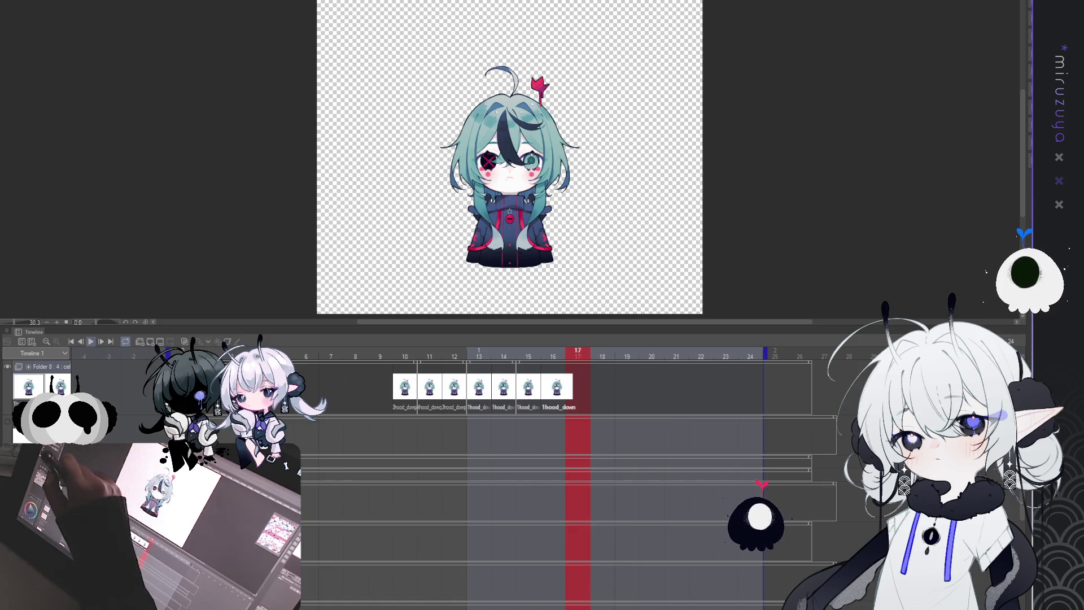
pyautogui.click(91, 341)
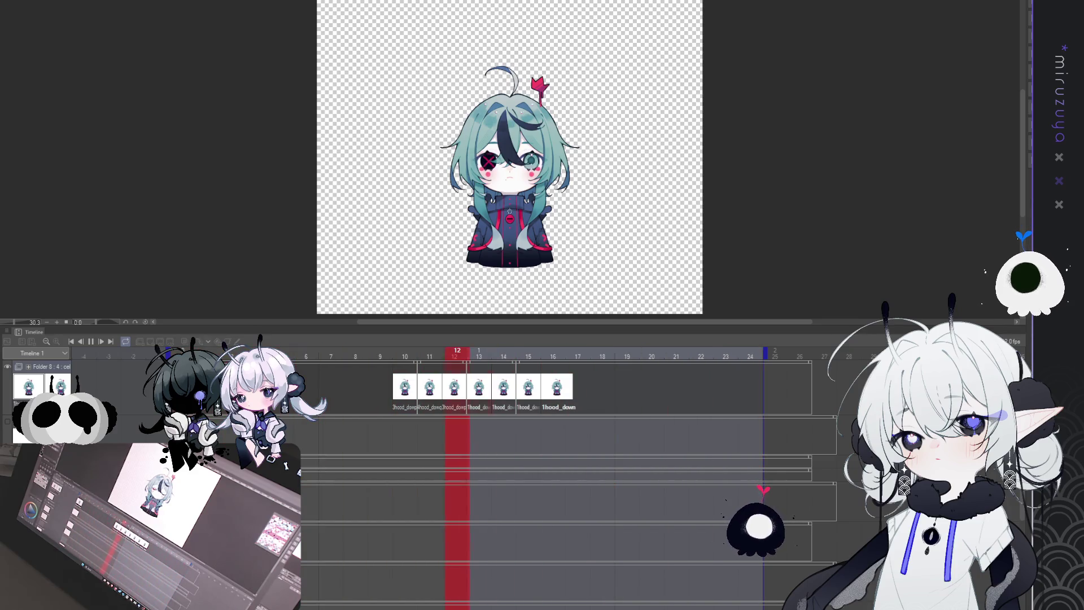
pyautogui.press('space')
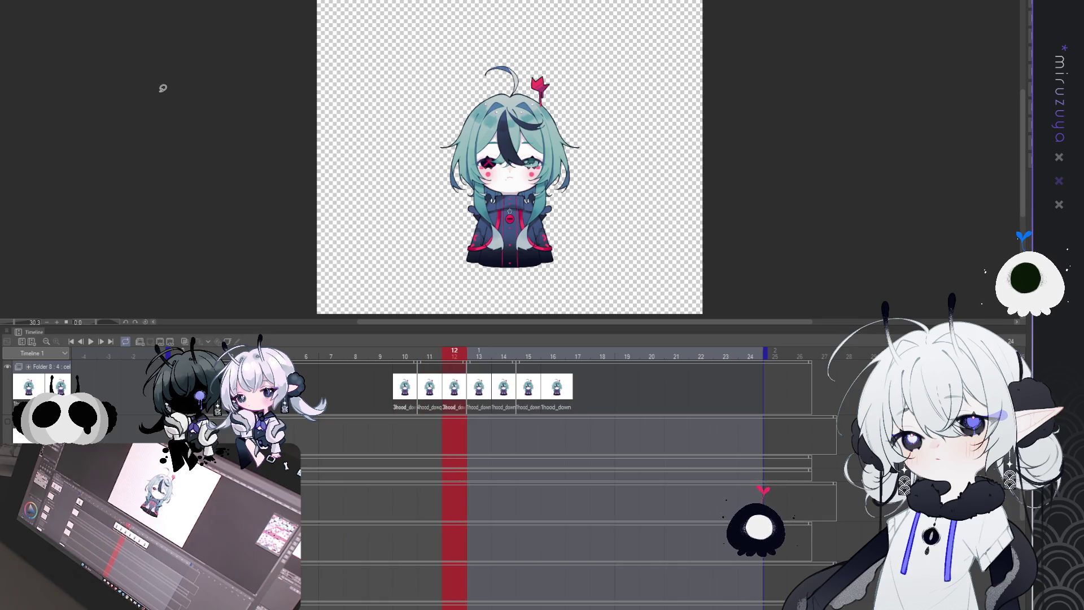
pyautogui.click(93, 344)
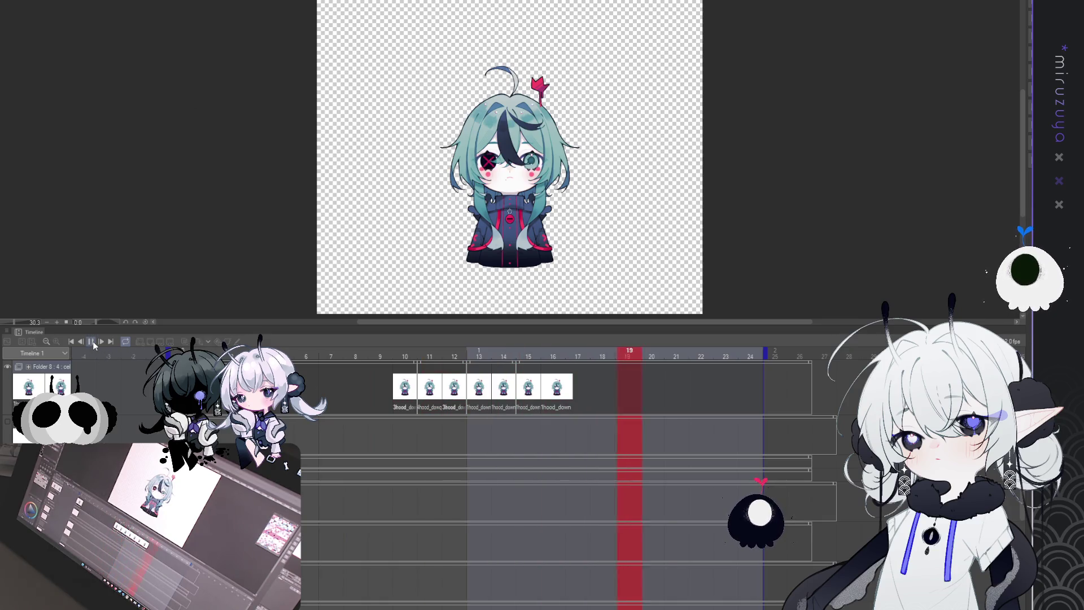
pyautogui.click(93, 344)
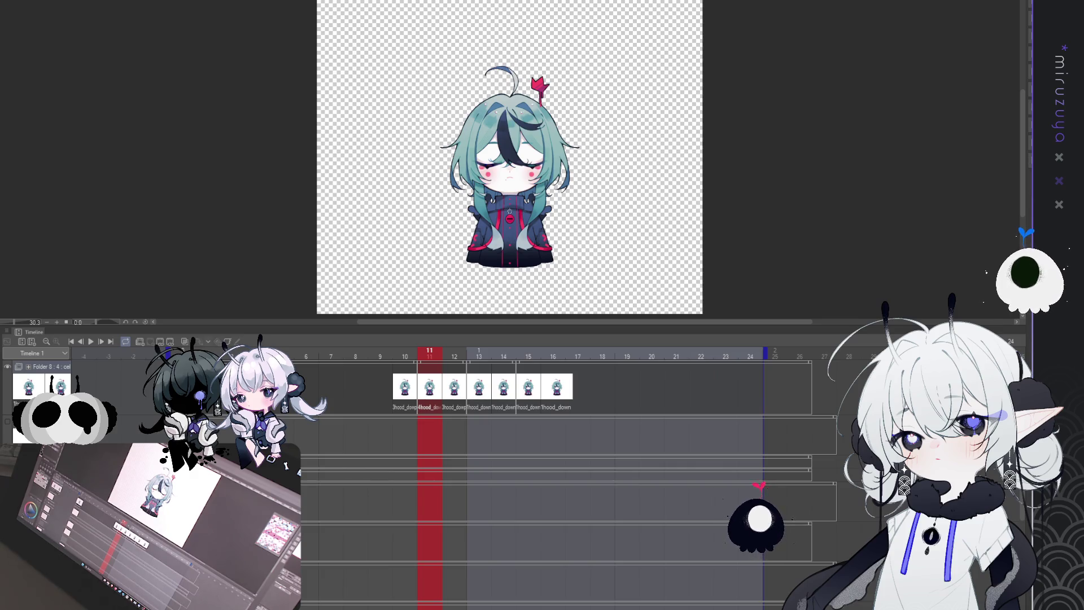
pyautogui.hotkey('ctrl', 'Tab')
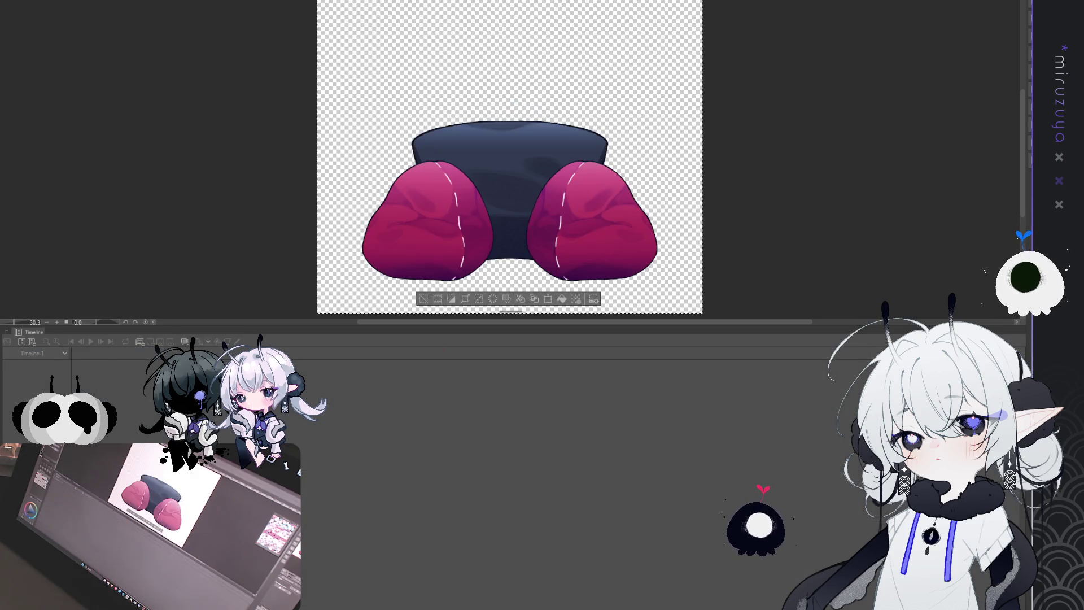
# - Paste the desk bar and the copied frog plush into the character document
pyautogui.hotkey('ctrl', 'Tab')
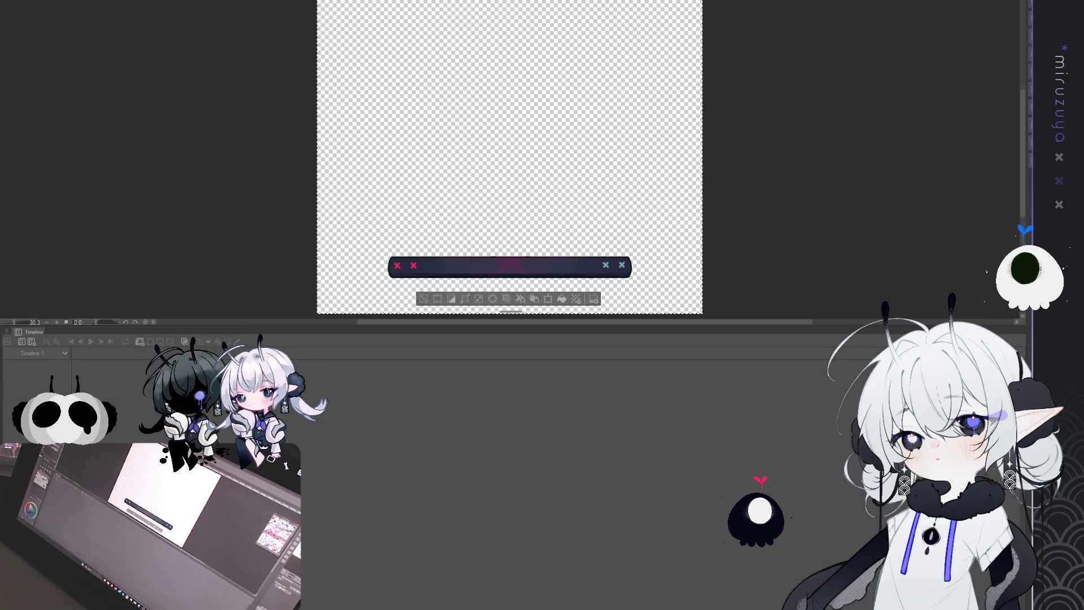
pyautogui.hotkey('ctrl', 'v')
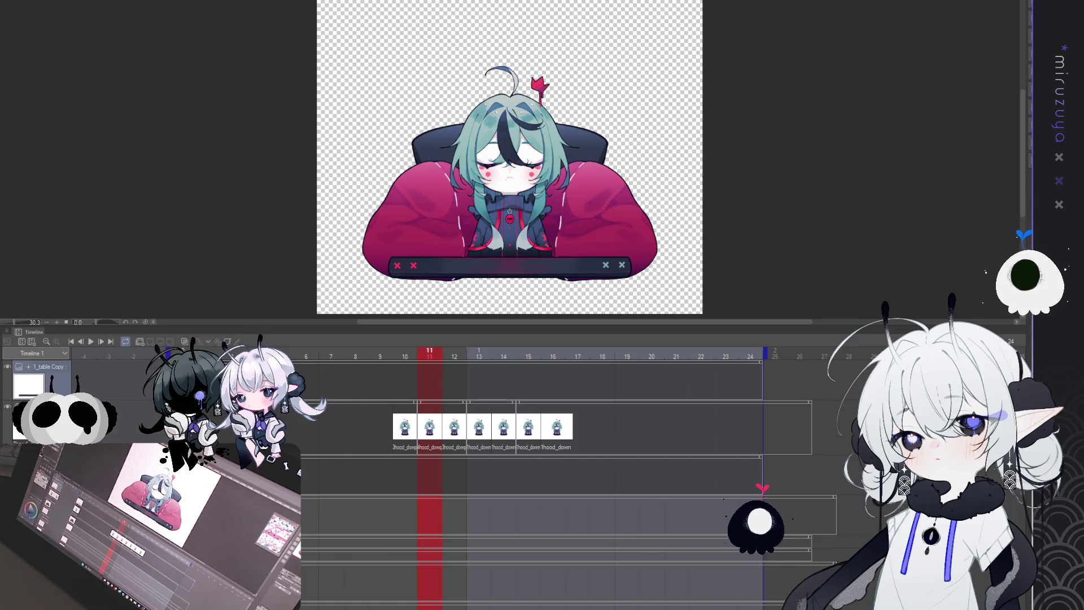
pyautogui.hotkey('ctrl', 'Tab')
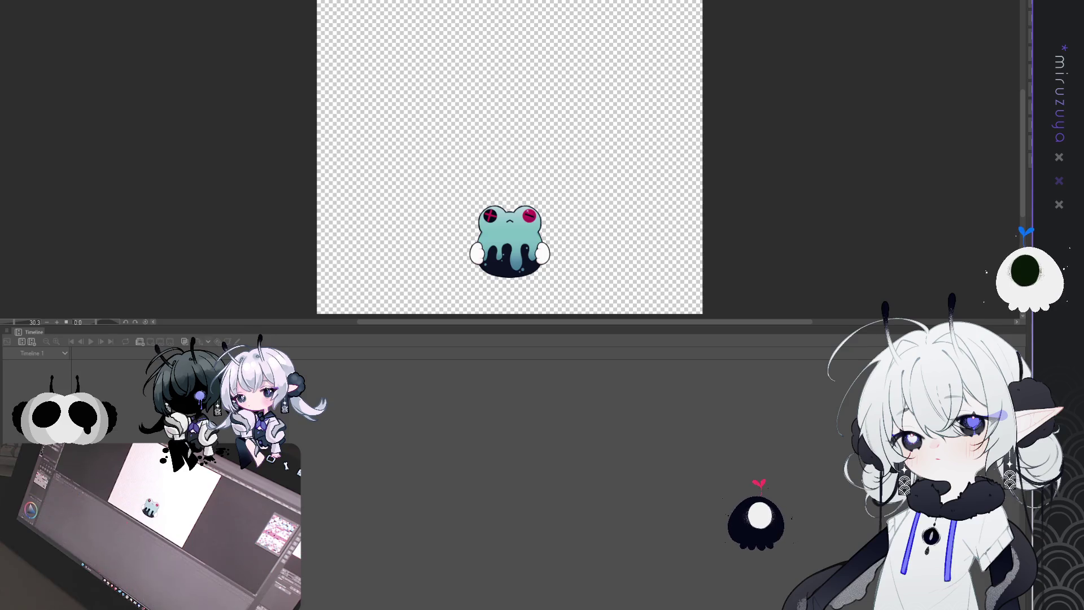
pyautogui.hotkey('ctrl', 'a')
pyautogui.hotkey('ctrl', 'c')
pyautogui.hotkey('ctrl', 'Tab')
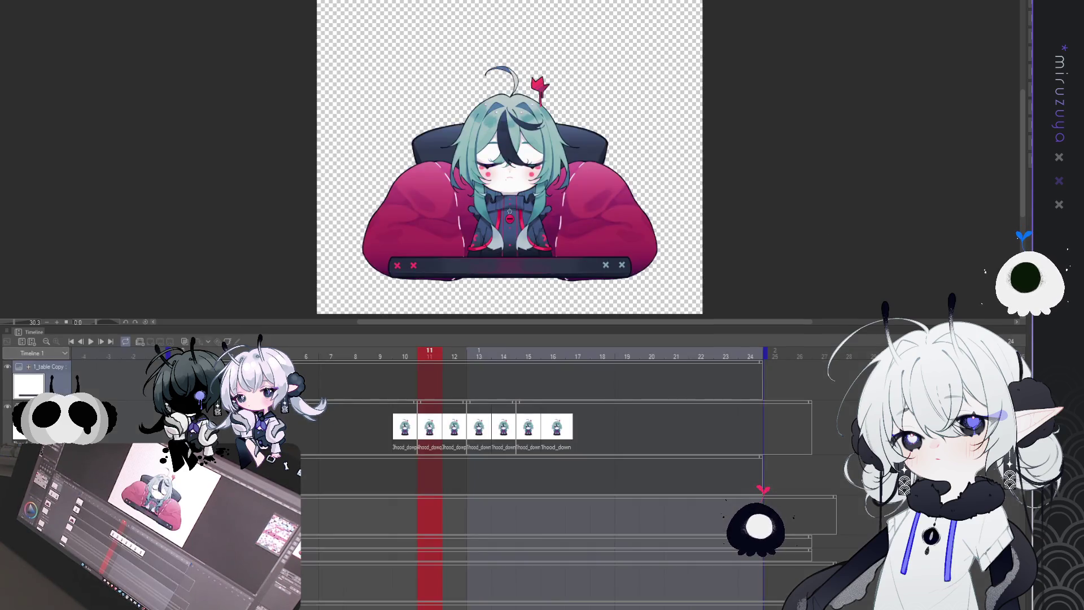
pyautogui.hotkey('ctrl', 'v')
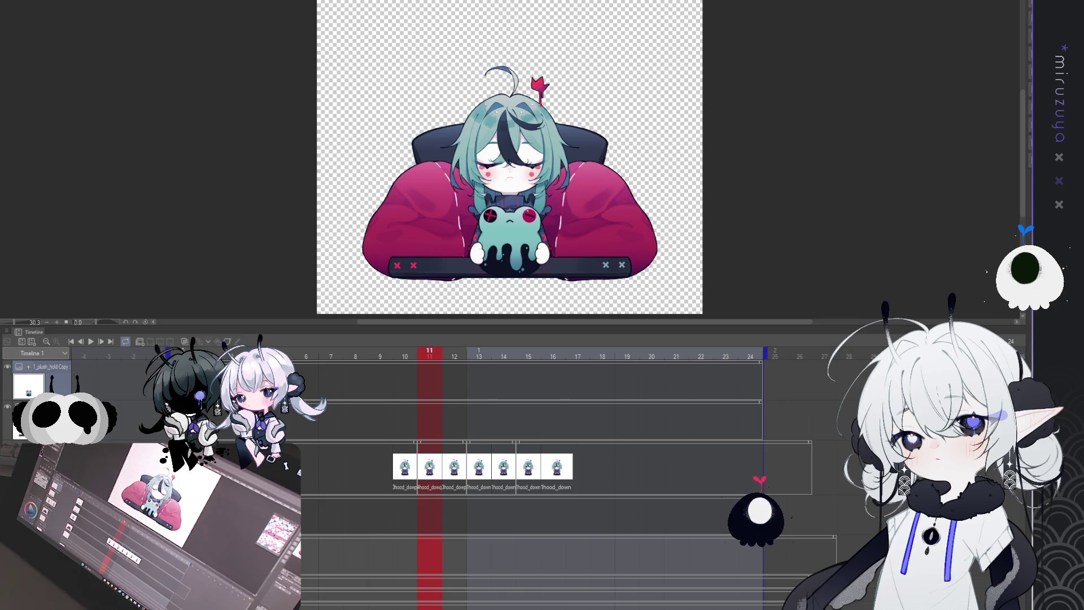
# - Move the plush layer below the desk bar and give the canvas more room than the timeline
pyautogui.hotkey('ctrl', '[')
pyautogui.scroll(3, 527, 186)
pyautogui.scroll(-1, 527, 185)
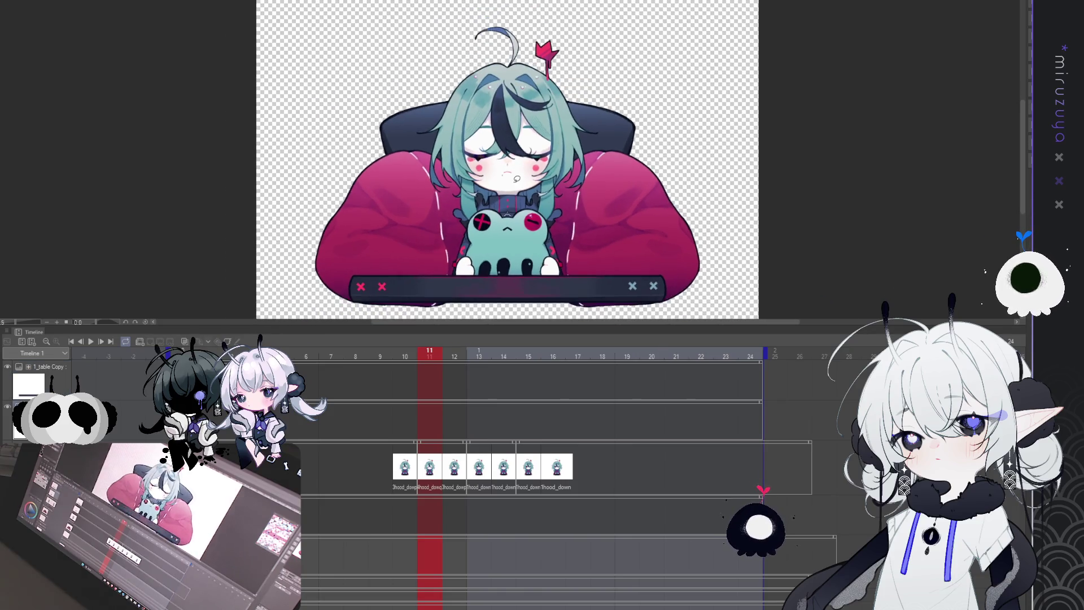
pyautogui.moveTo(576, 327); pyautogui.dragTo(573, 481)
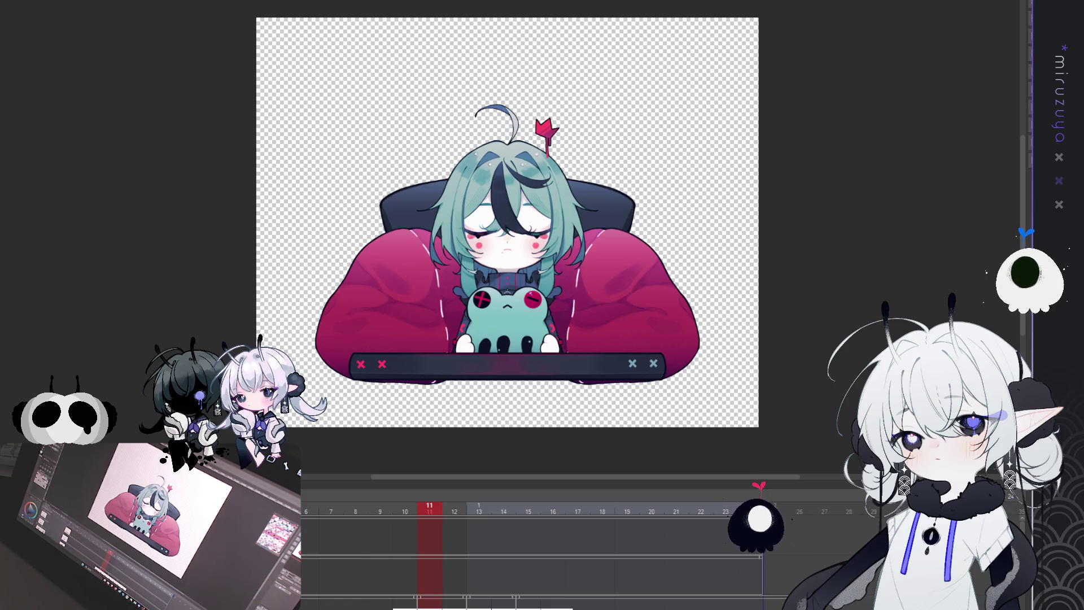
# - Zoom in on the composed beanbag, desk and frog plush scene
pyautogui.scroll(1, 489, 389)
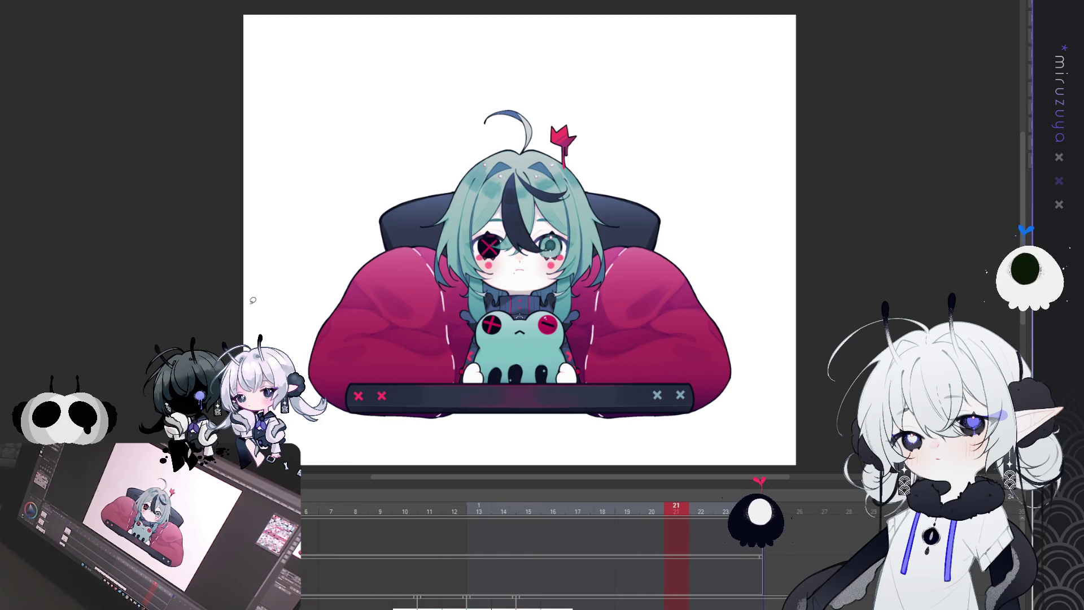
# - Enlarge the Timeline panel to show the table, plush and eye-blink tracks
pyautogui.moveTo(506, 481); pyautogui.dragTo(507, 284)
pyautogui.scroll(-3, 520, 141)
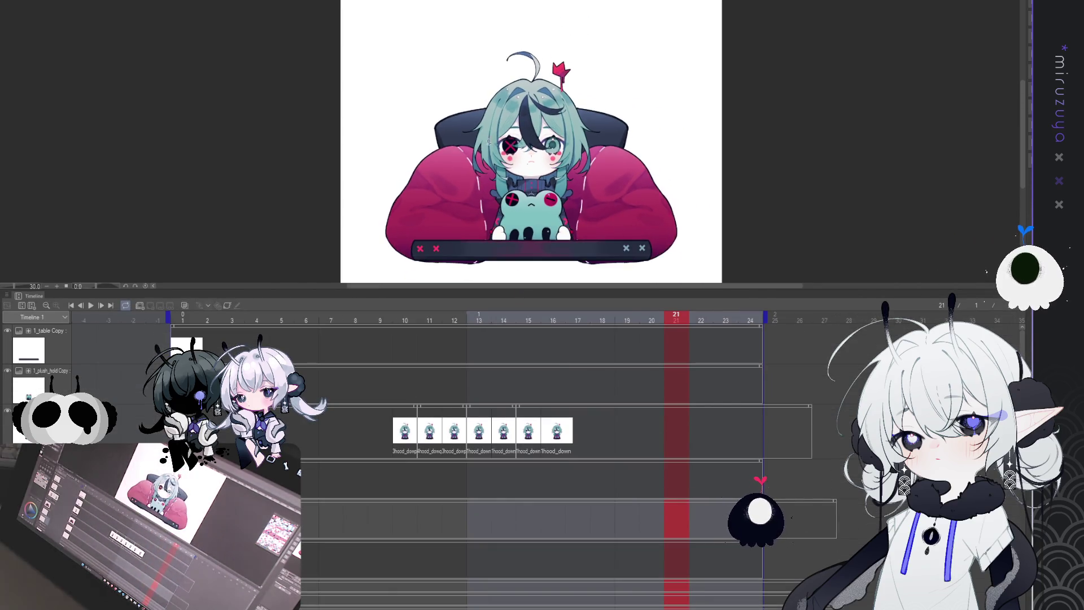
pyautogui.scroll(-1, 508, 192)
pyautogui.scroll(1, 491, 178)
pyautogui.scroll(1, 478, 167)
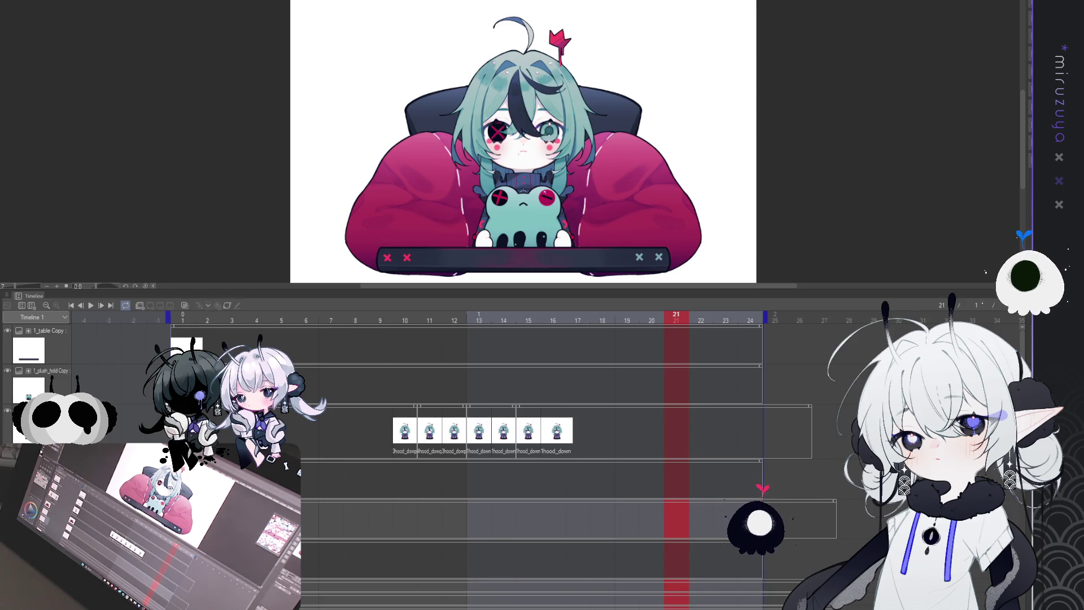
# - Select the run of blink cels starting at frame 10
pyautogui.click(405, 431)
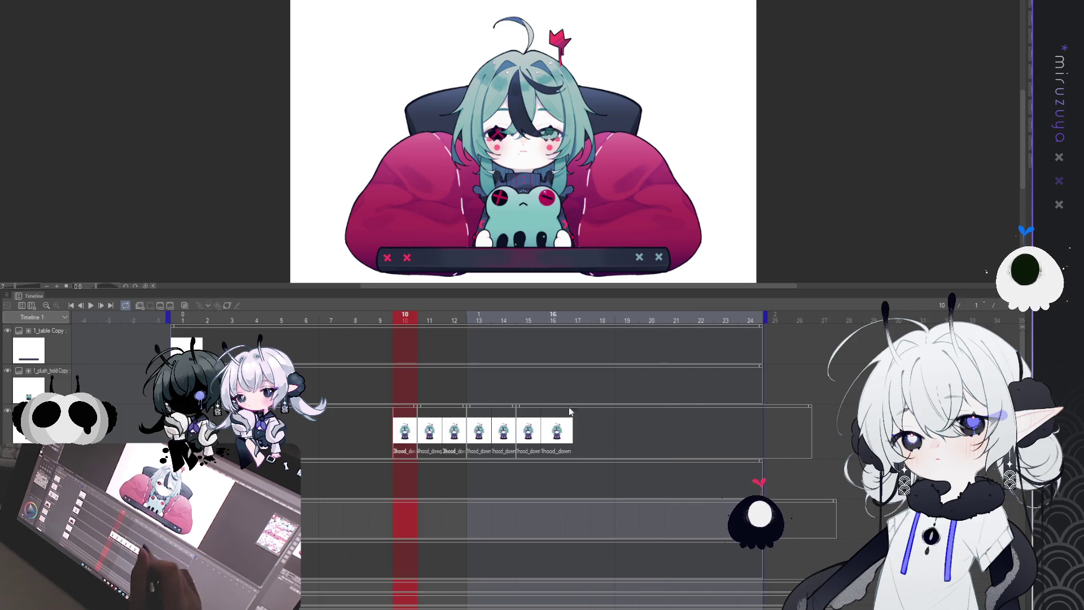
pyautogui.moveTo(586, 432)
pyautogui.mouseDown()
pyautogui.moveTo(409, 446)
pyautogui.moveTo(522, 384)
pyautogui.mouseUp()
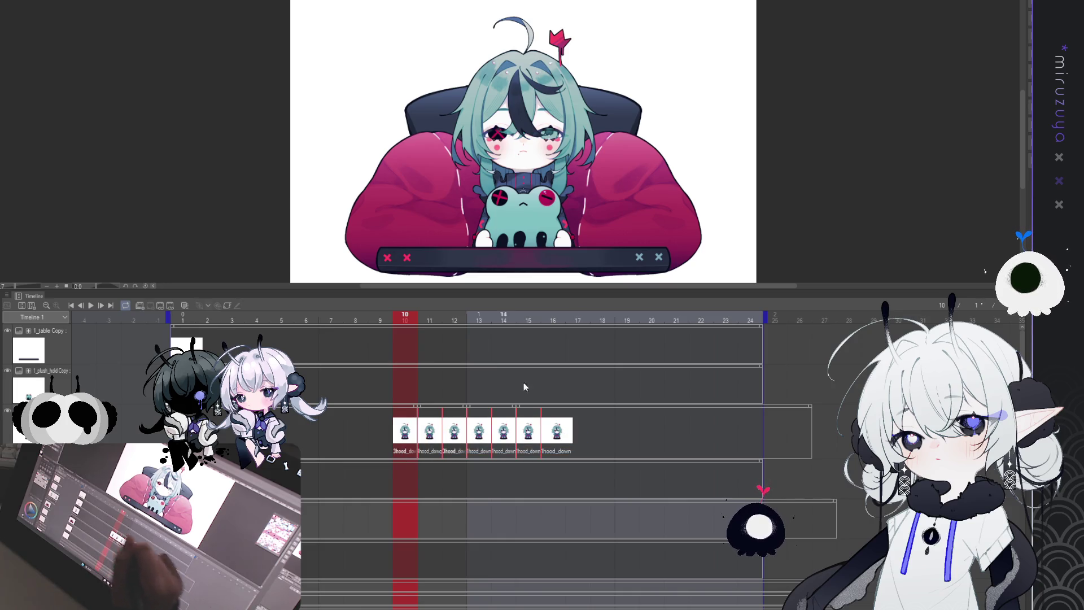
pyautogui.click(599, 429)
pyautogui.moveTo(587, 432); pyautogui.dragTo(375, 453)
pyautogui.click(449, 447)
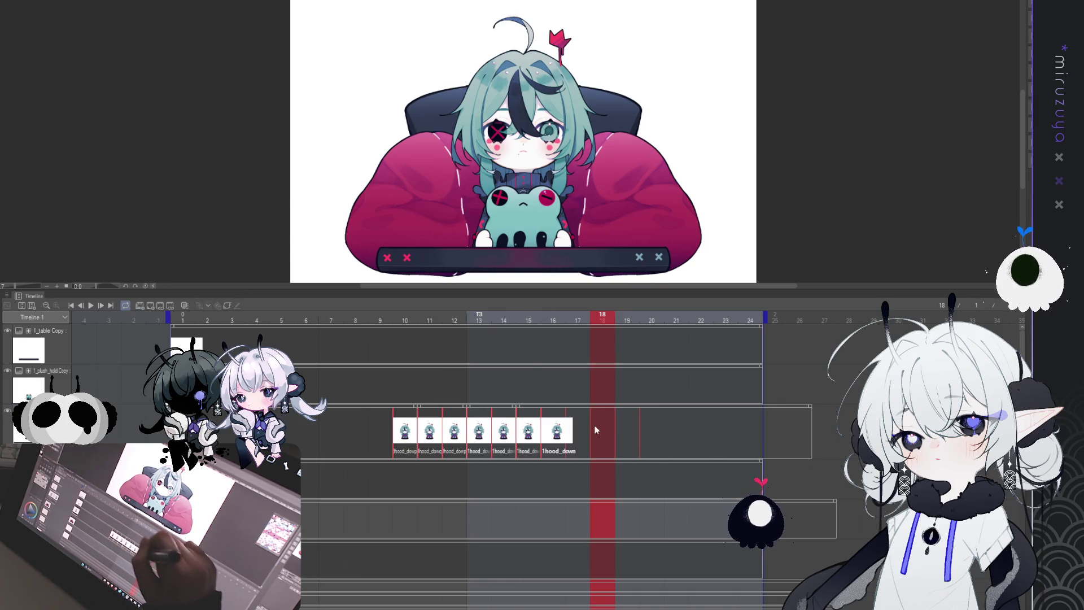
# - Cut the blink cels and paste them at frame 19, reverting an accidental respacing
pyautogui.click(734, 427)
pyautogui.hotkey('ctrl', 'x')
pyautogui.hotkey('ctrl', 'v')
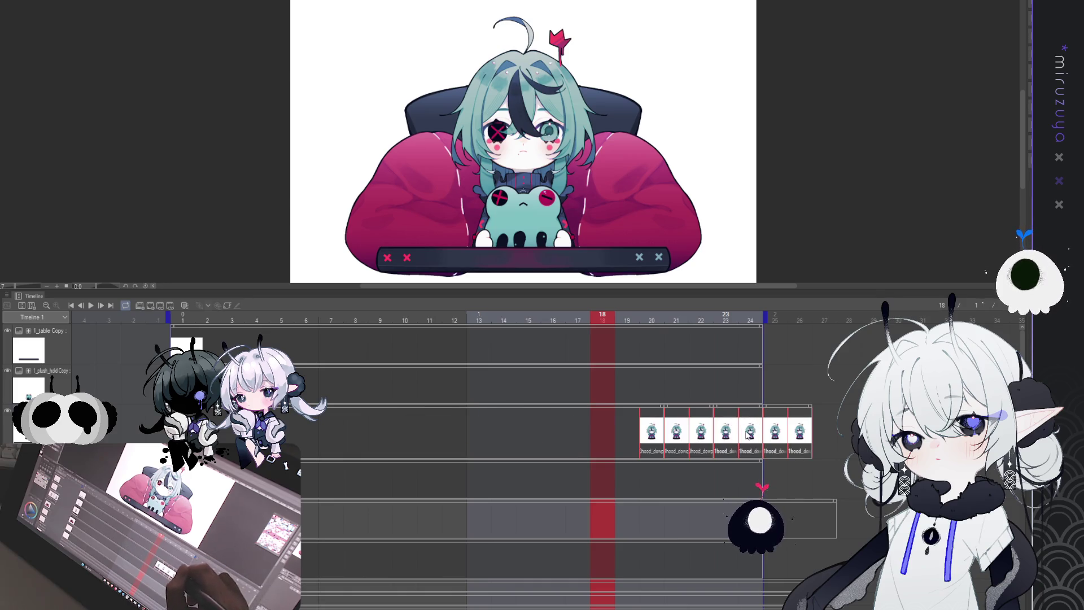
pyautogui.hotkey('ctrl', 'z')
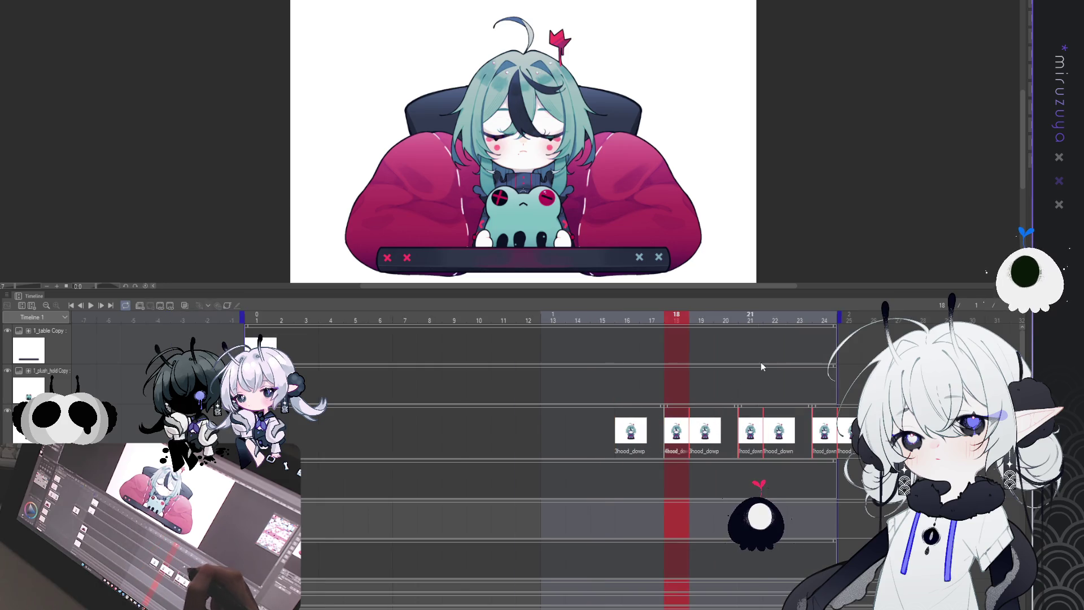
pyautogui.hotkey('ctrl', 'y')
# - Select the seven relocated blink cels and check the loop's last frame, restoring deleted drawings
pyautogui.click(629, 425)
pyautogui.moveTo(629, 427); pyautogui.dragTo(818, 436)
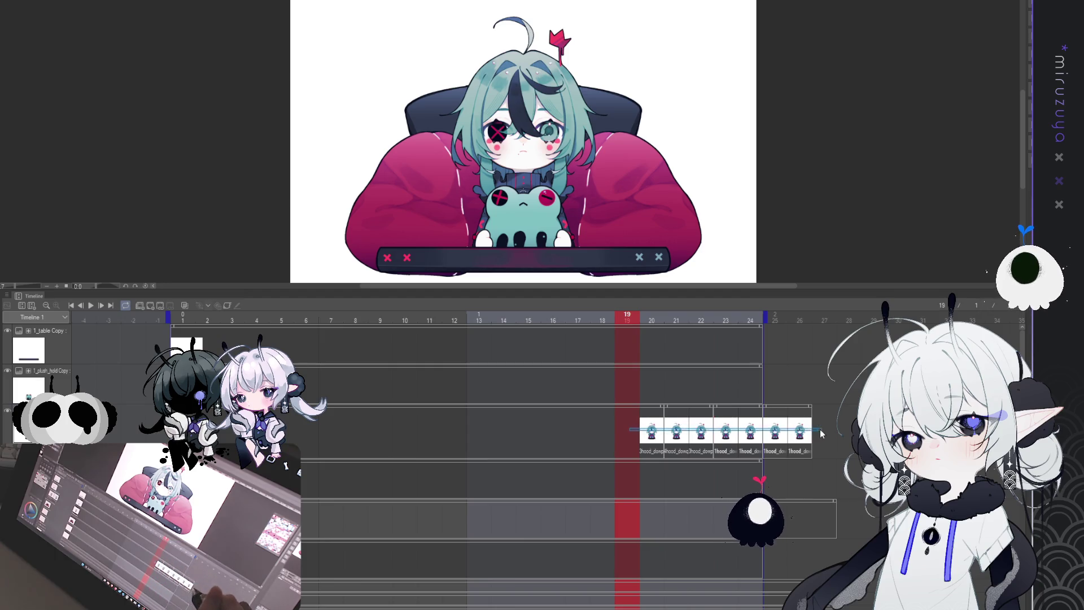
pyautogui.press('End')
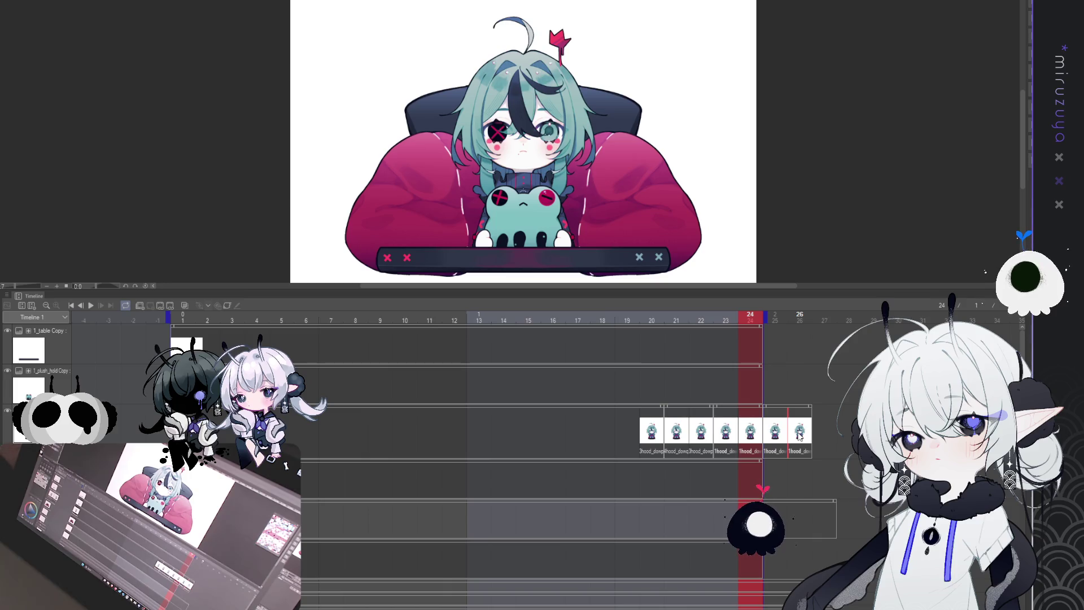
pyautogui.press('Delete')
pyautogui.hotkey('ctrl', 'z')
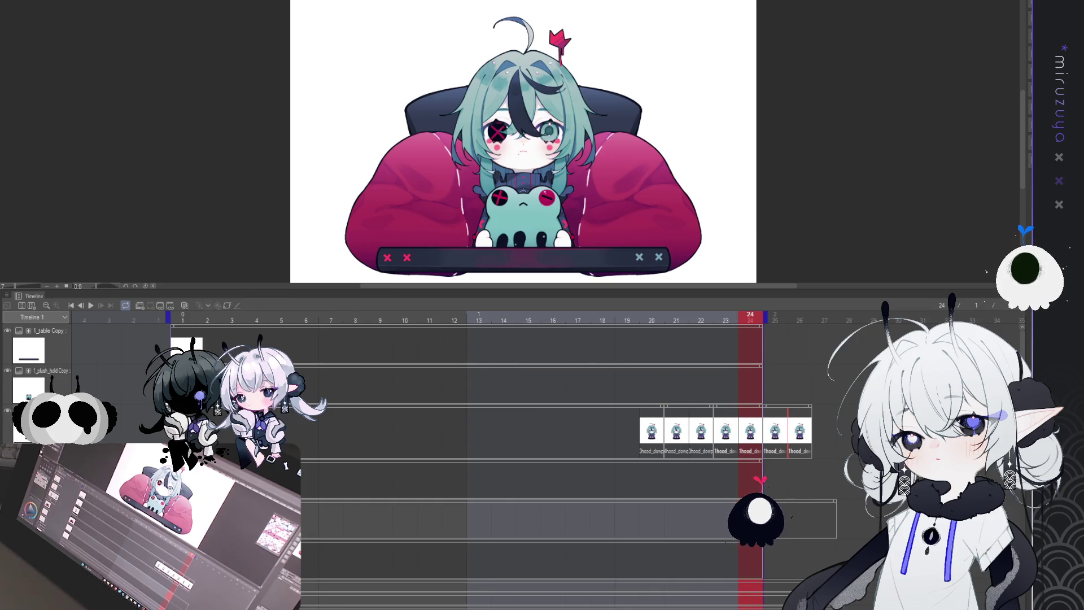
pyautogui.click(89, 307)
pyautogui.click(90, 308)
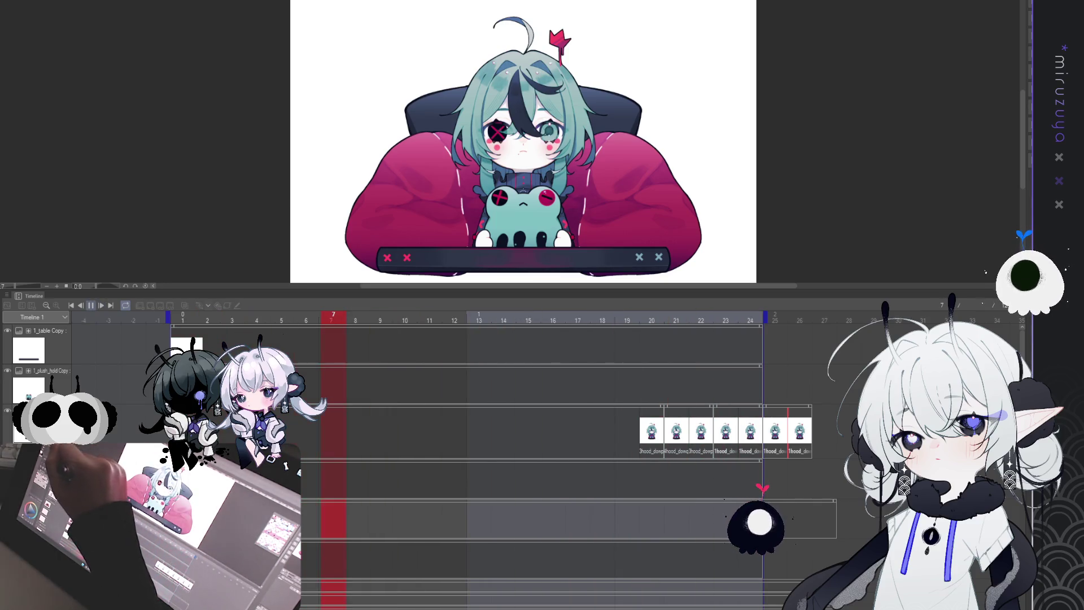
pyautogui.press('space')
pyautogui.press('space')
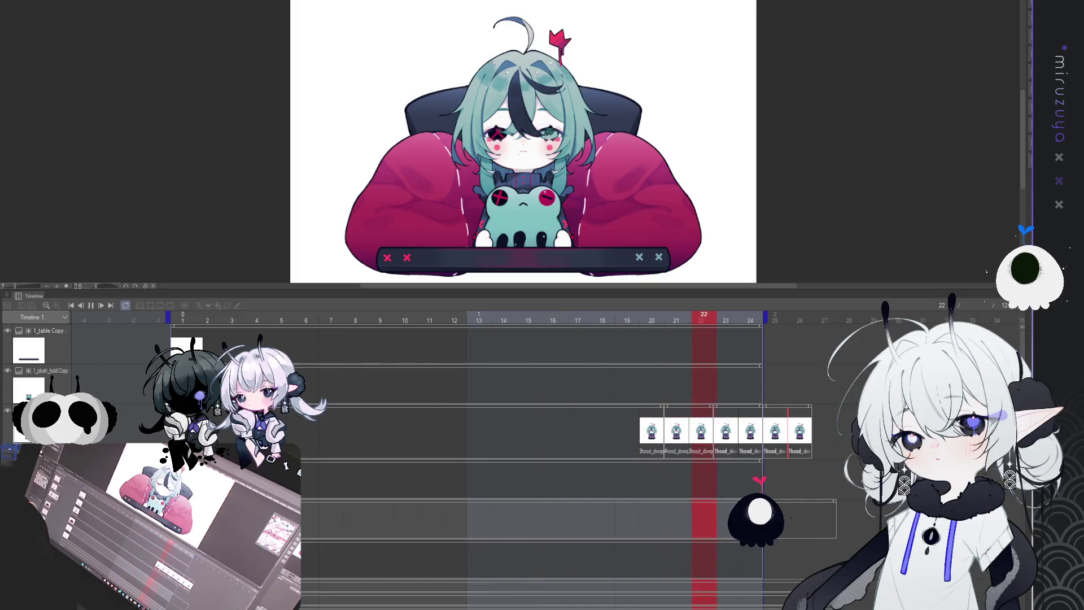
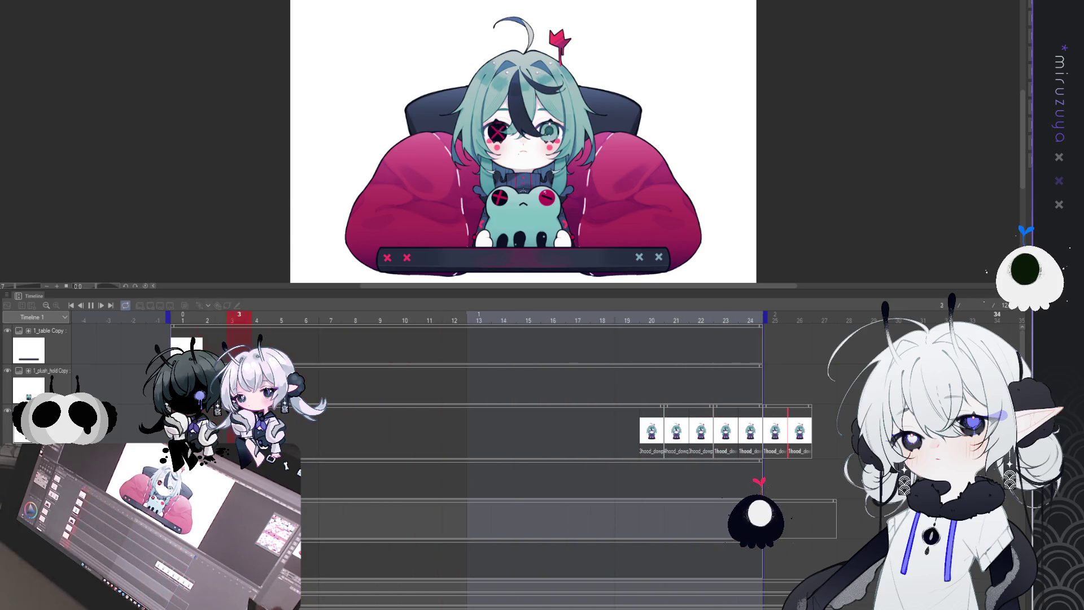
# - Pause the character animation at frame 7 and bring up the face sketch document
pyautogui.click(91, 305)
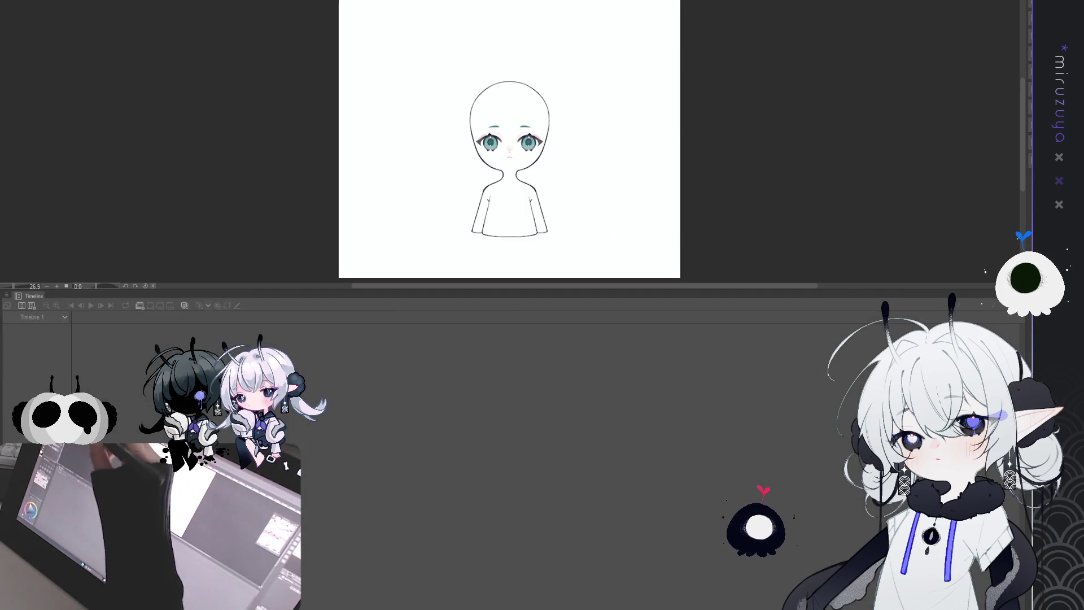
pyautogui.click(75, 1)
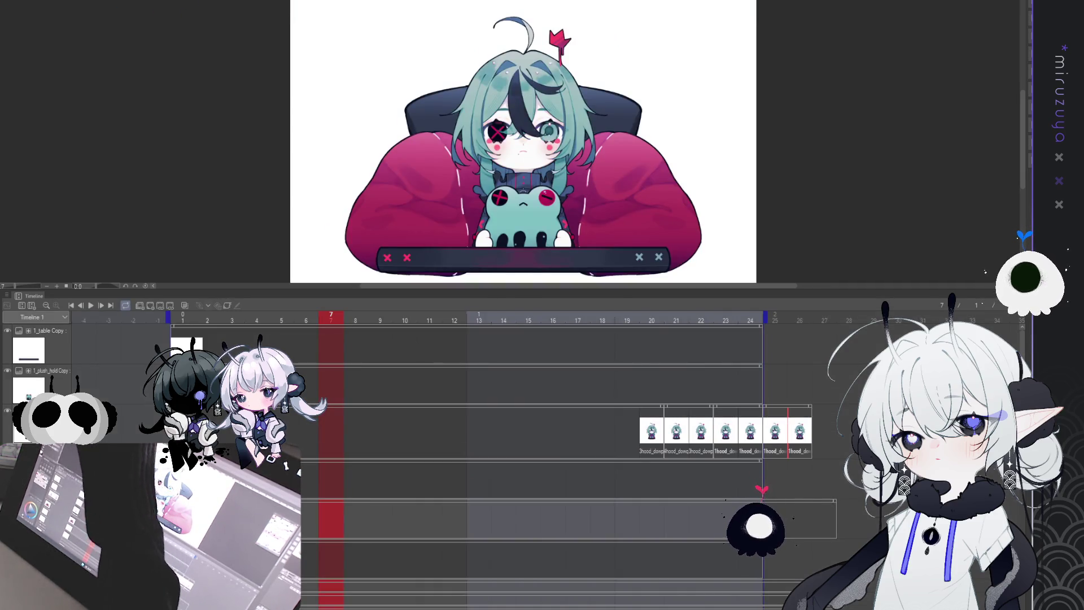
# - Enlarge the canvas over the timeline, zoom in on the face, and add a vertical symmetry ruler
pyautogui.click(254, 1)
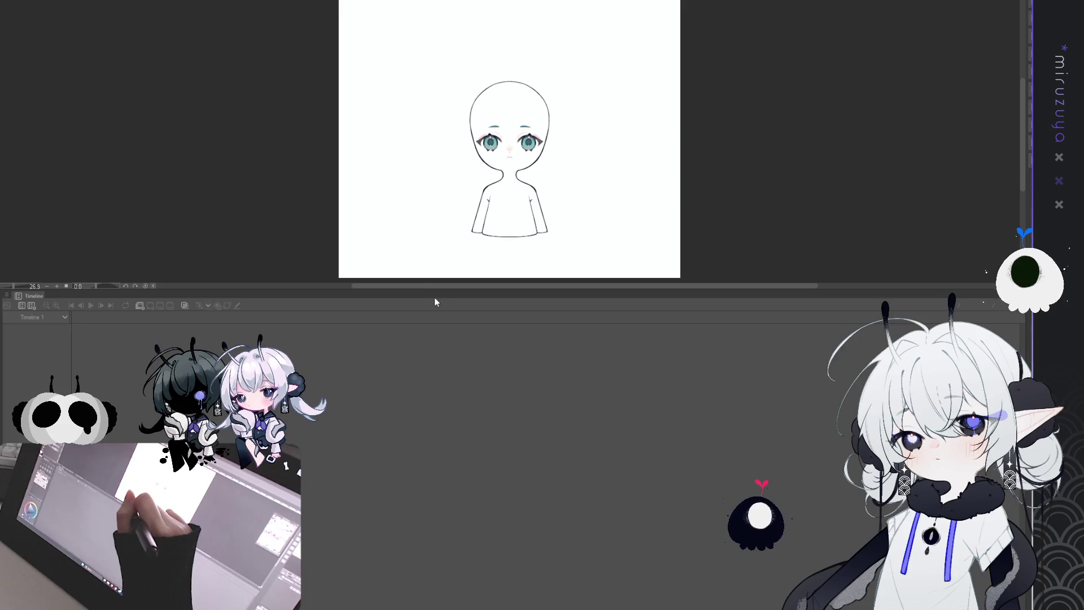
pyautogui.moveTo(436, 290); pyautogui.dragTo(436, 567)
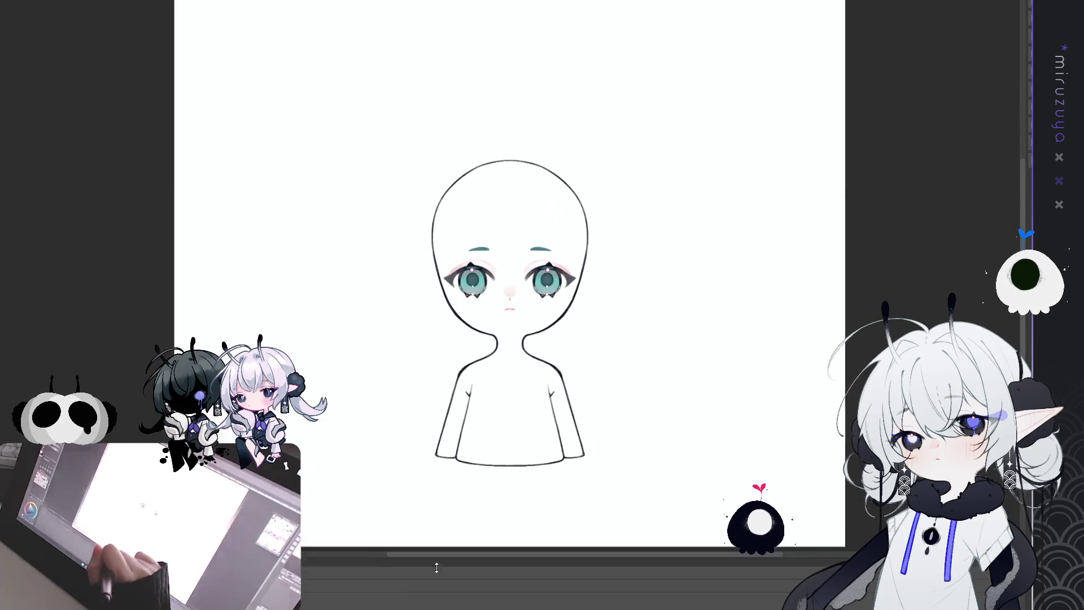
pyautogui.hotkey('ctrl', '+')
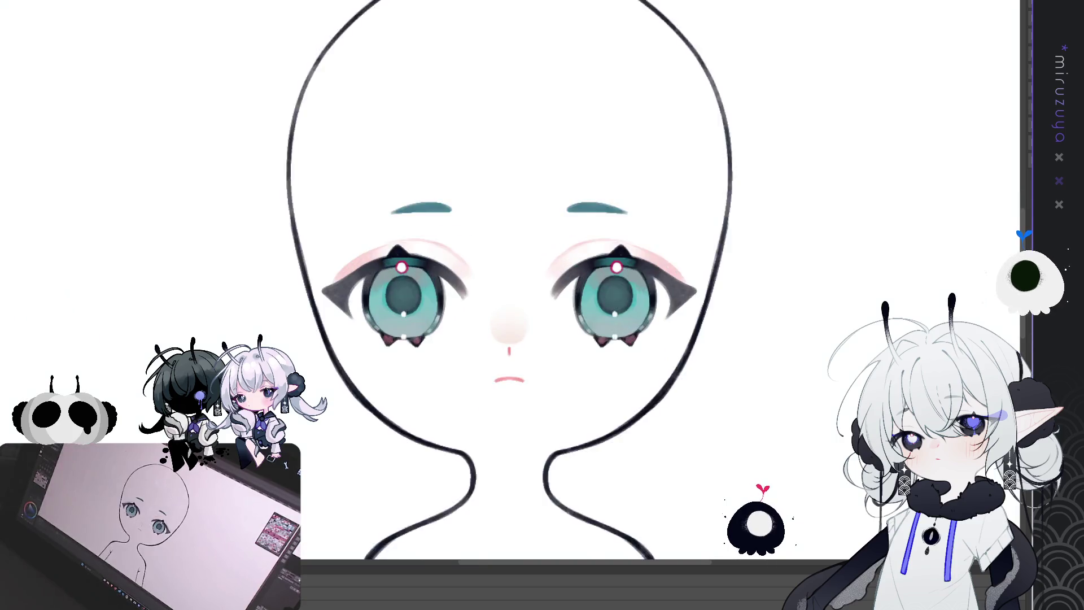
pyautogui.scroll(2, 542, 282)
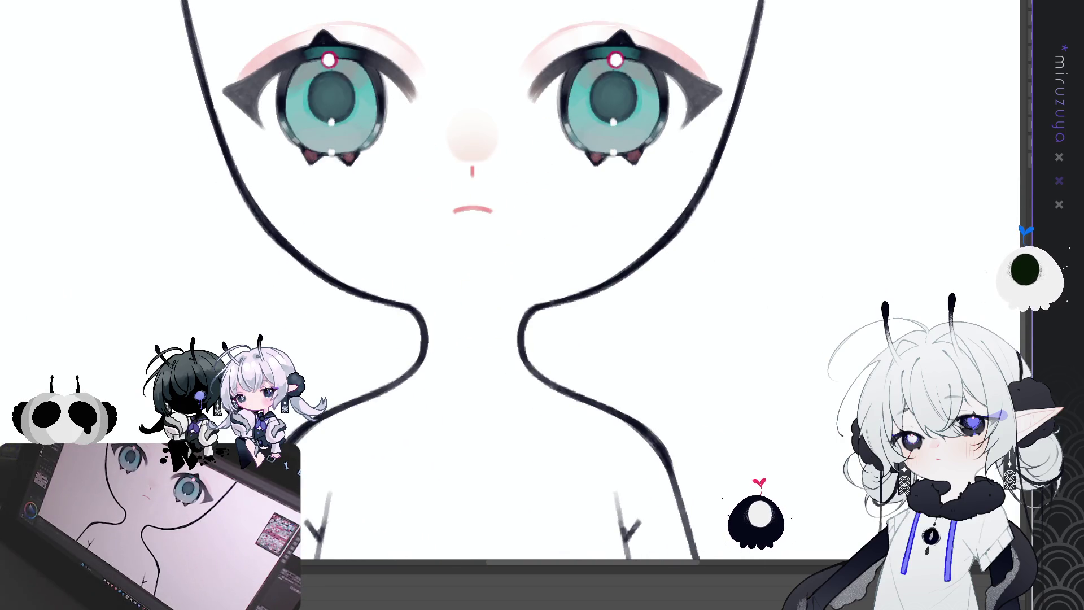
pyautogui.press('m')
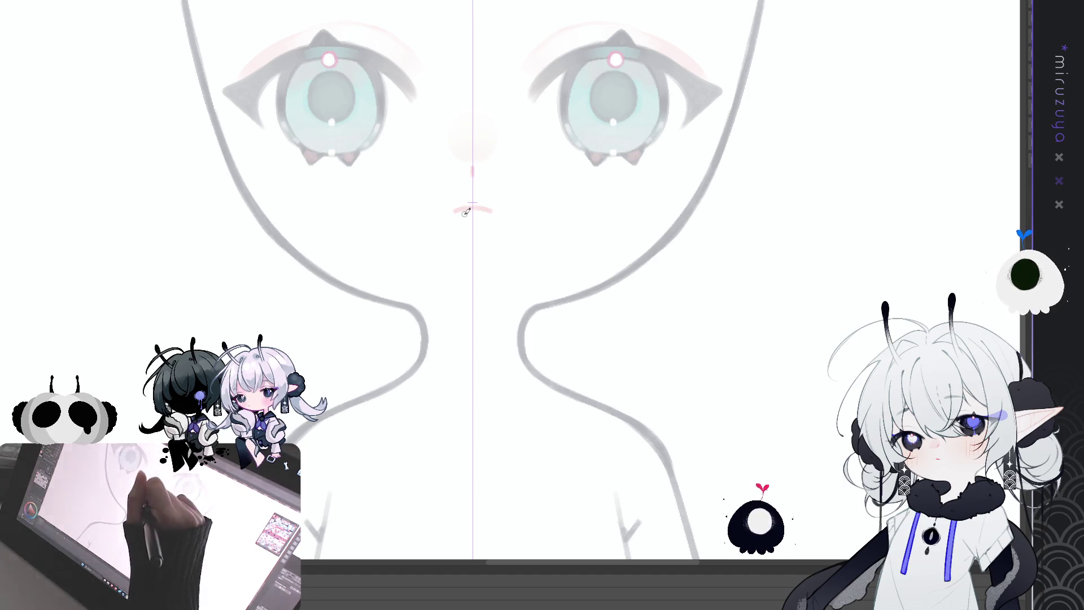
# - Draw a small mirrored pink circle as the mouth, replacing the first rounded-lip attempt
pyautogui.click(484, 224)
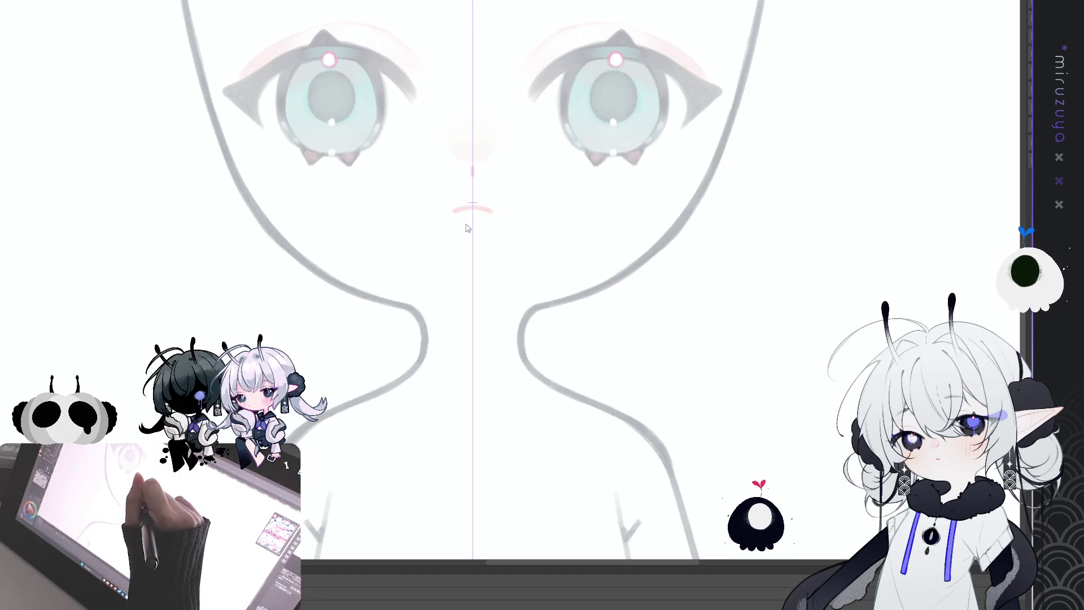
pyautogui.moveTo(458, 223)
pyautogui.mouseDown()
pyautogui.moveTo(473, 195)
pyautogui.moveTo(456, 213)
pyautogui.moveTo(482, 197)
pyautogui.moveTo(493, 213)
pyautogui.moveTo(482, 224)
pyautogui.mouseUp()
pyautogui.hotkey('ctrl', 'z')
pyautogui.hotkey('ctrl', 'z')
pyautogui.hotkey('ctrl', 'z')
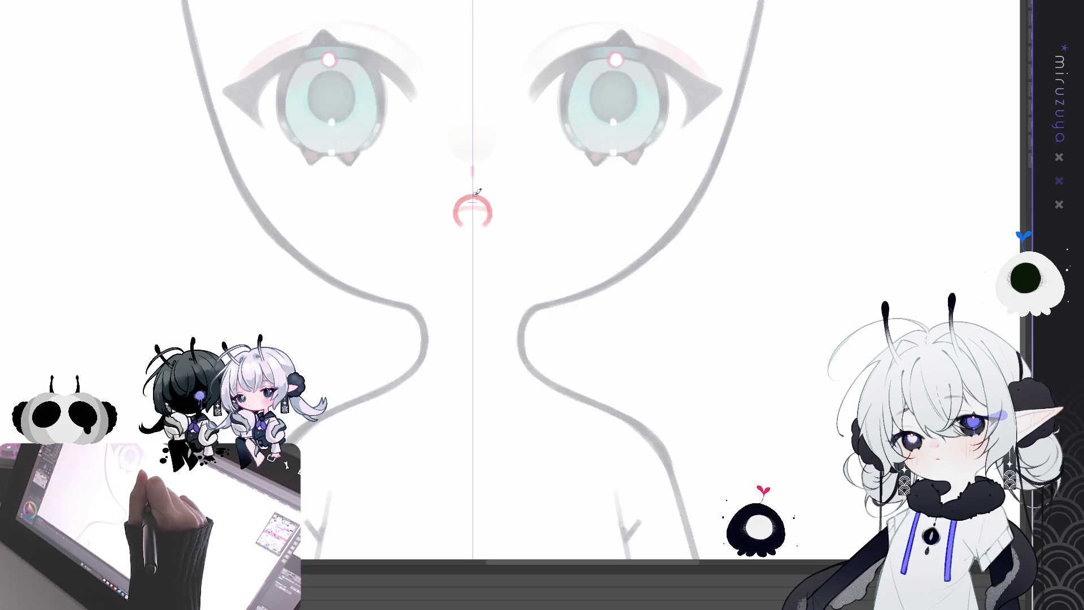
pyautogui.moveTo(474, 195)
pyautogui.mouseDown()
pyautogui.moveTo(491, 217)
pyautogui.moveTo(475, 228)
pyautogui.mouseUp()
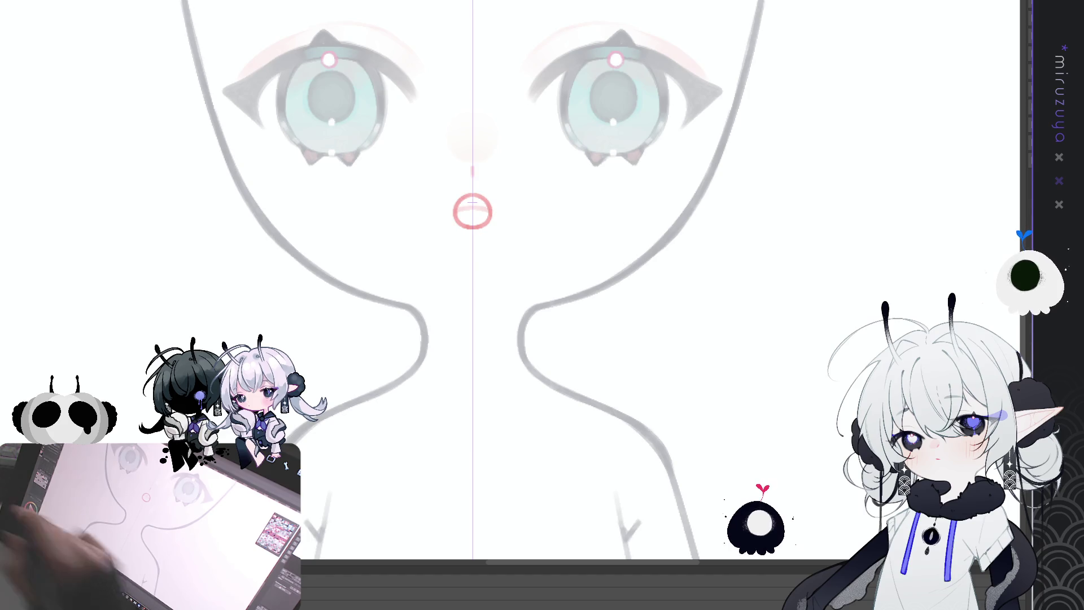
pyautogui.moveTo(794, 351); pyautogui.dragTo(783, 394)
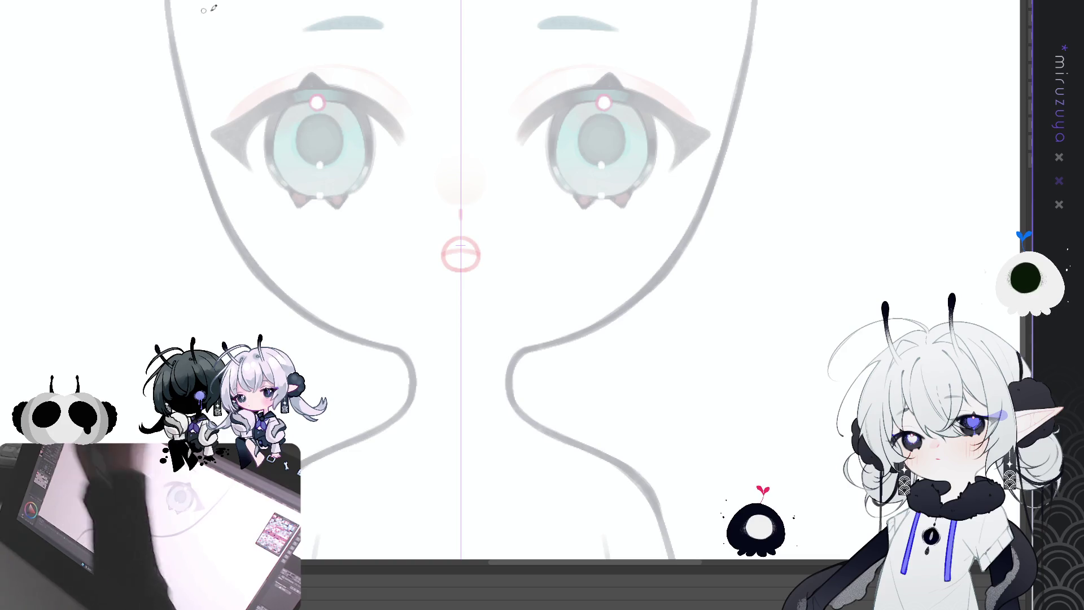
# - Draw mirrored pink upper-lip strokes and a pale inner oval around the round mouth
pyautogui.moveTo(435, 237); pyautogui.dragTo(497, 248)
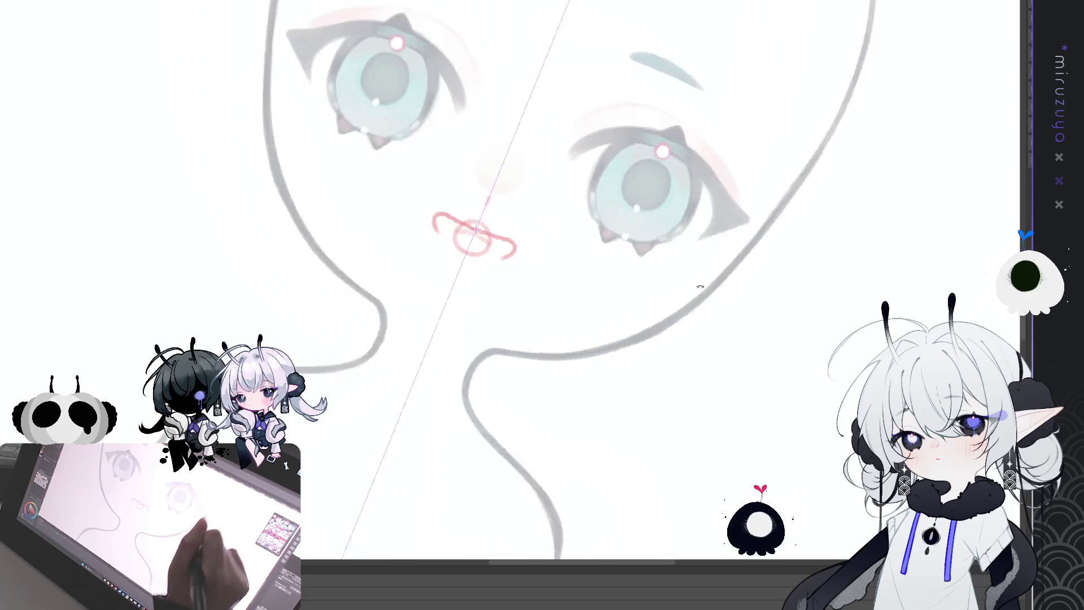
pyautogui.moveTo(700, 287); pyautogui.dragTo(528, 197)
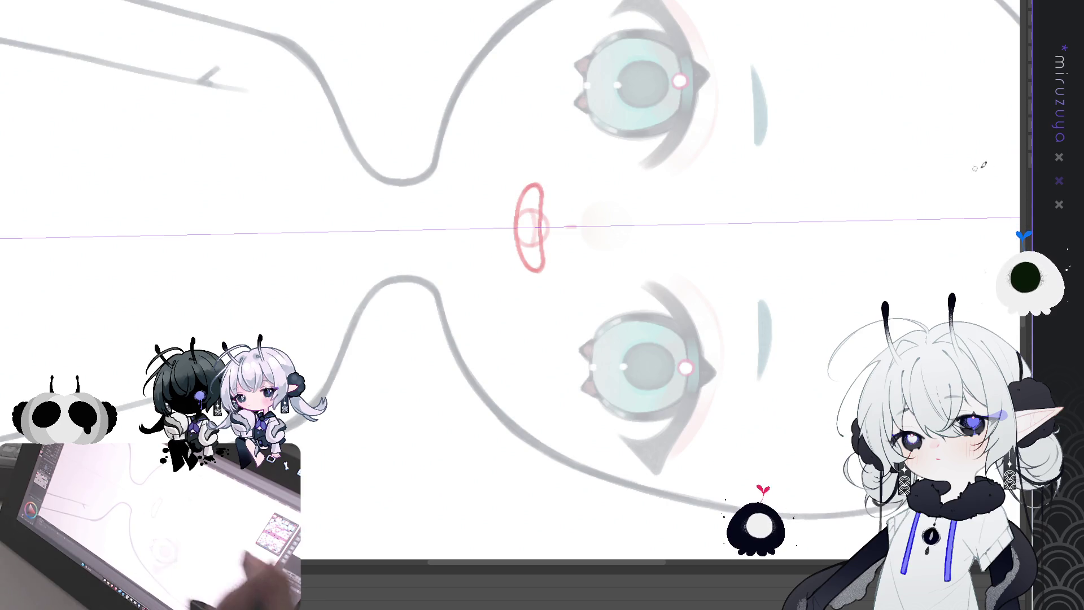
pyautogui.hotkey('ctrl', '0')
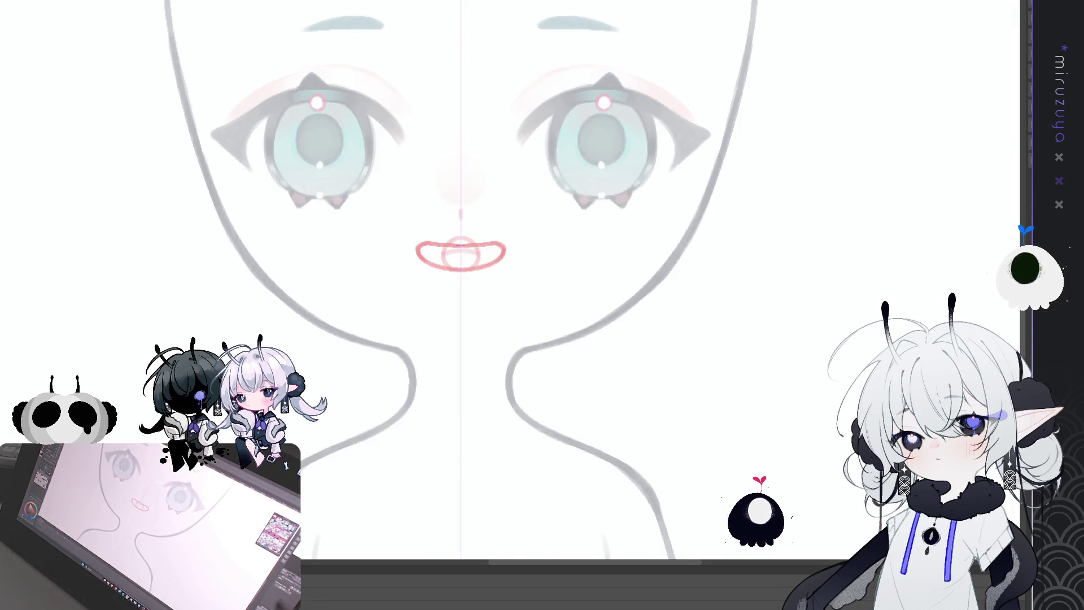
pyautogui.hotkey('ctrl', 'z')
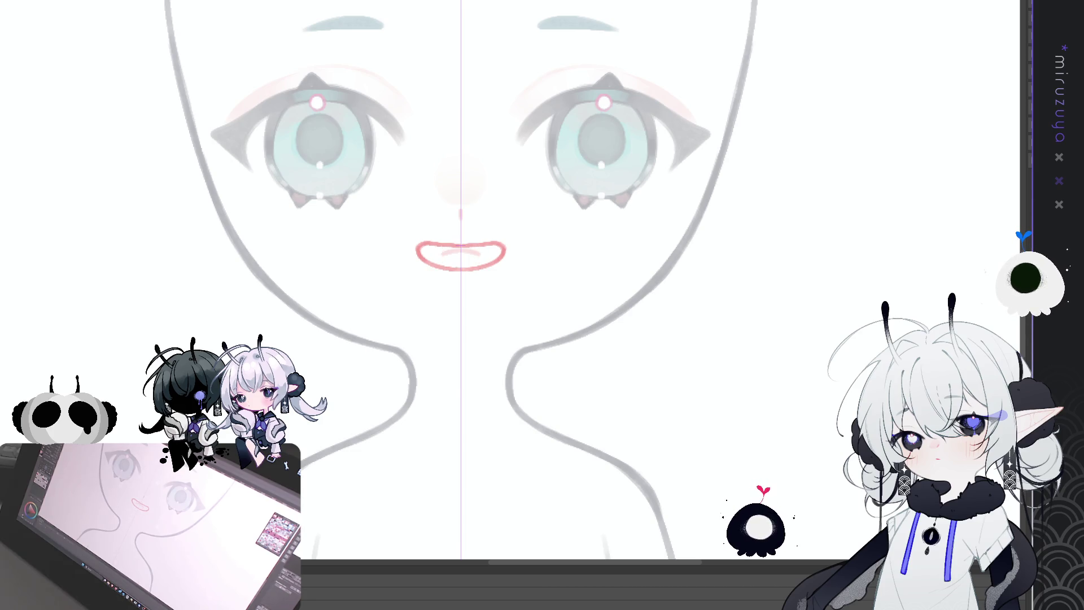
pyautogui.moveTo(461, 238); pyautogui.dragTo(458, 238)
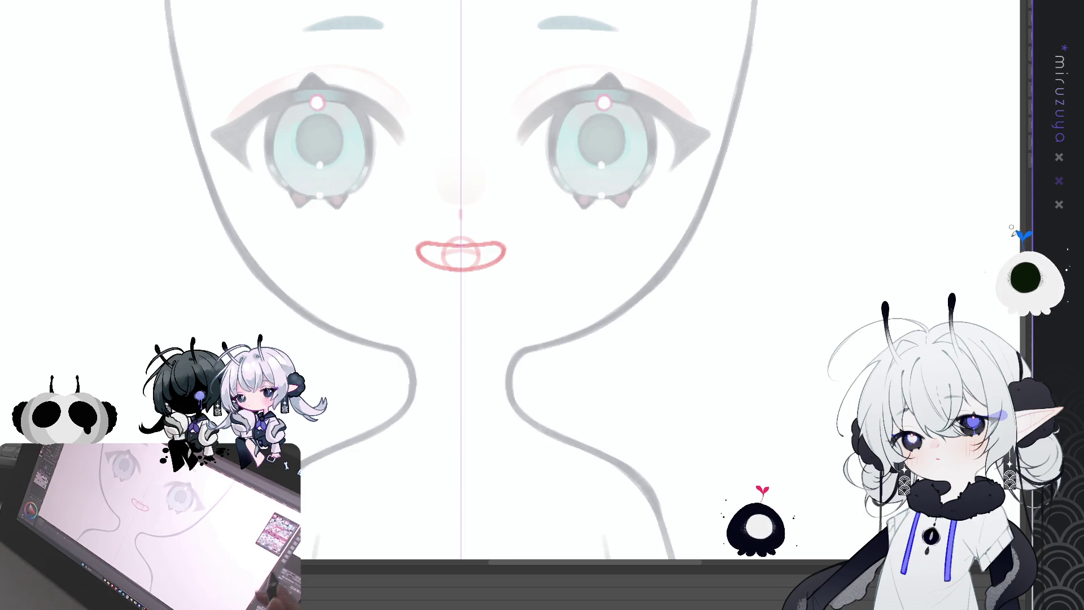
pyautogui.hotkey('ctrl', 'z')
# - Restore the wide lip stroke and draw a vertical stroke through the lip circle
pyautogui.hotkey('ctrl', 'y')
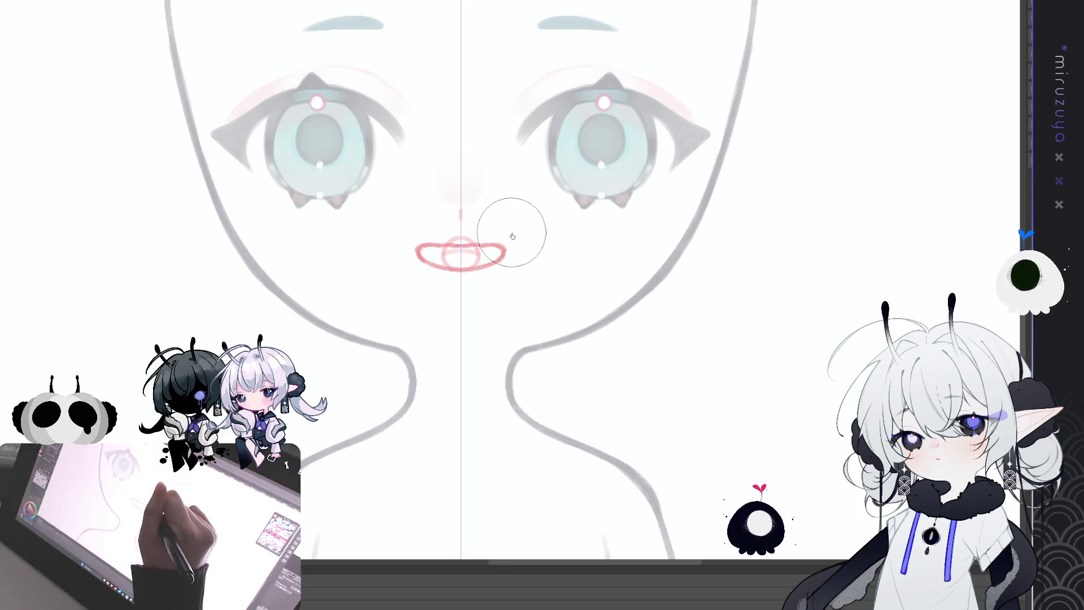
pyautogui.moveTo(617, 60)
pyautogui.mouseDown()
pyautogui.moveTo(752, 264)
pyautogui.moveTo(660, 425)
pyautogui.mouseUp()
pyautogui.hotkey('ctrl', 'z')
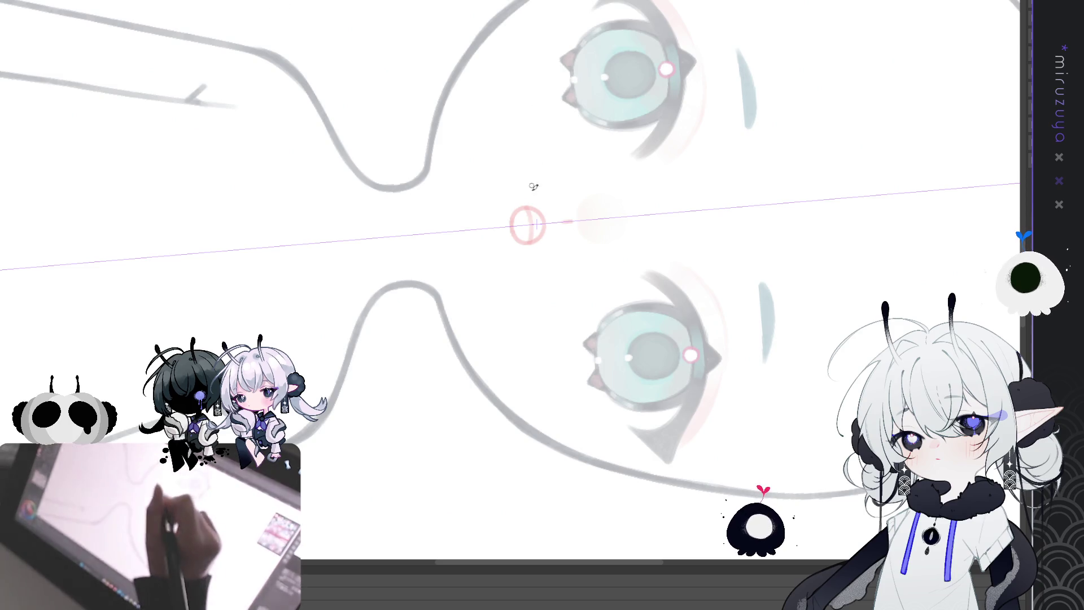
pyautogui.moveTo(537, 188); pyautogui.dragTo(542, 259)
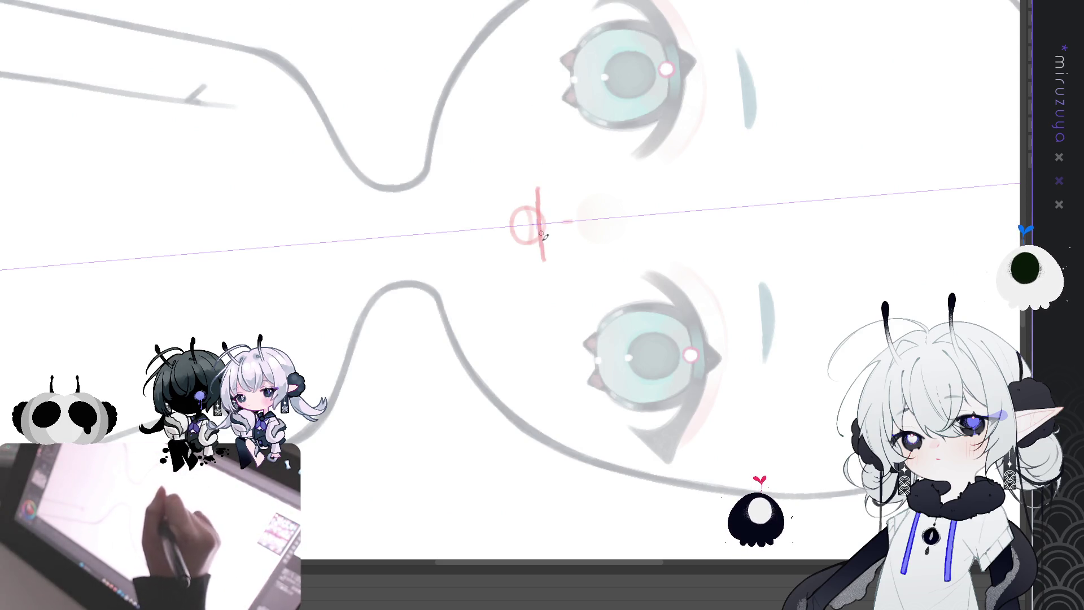
pyautogui.hotkey('ctrl', 'z')
pyautogui.moveTo(535, 189); pyautogui.dragTo(542, 259)
pyautogui.moveTo(534, 188); pyautogui.dragTo(541, 262)
pyautogui.hotkey('ctrl', 'z')
pyautogui.moveTo(534, 188); pyautogui.dragTo(541, 261)
# - Close the mouth with a mirrored U-shaped lower lip beneath it
pyautogui.moveTo(528, 193)
pyautogui.mouseDown()
pyautogui.moveTo(507, 223)
pyautogui.moveTo(537, 256)
pyautogui.mouseUp()
pyautogui.hotkey('ctrl', '@')
pyautogui.hotkey('ctrl', 'z')
pyautogui.hotkey('ctrl', 'z')
pyautogui.moveTo(499, 248); pyautogui.dragTo(459, 282)
pyautogui.hotkey('ctrl', 'z')
pyautogui.moveTo(493, 241)
pyautogui.mouseDown()
pyautogui.moveTo(501, 252)
pyautogui.moveTo(489, 273)
pyautogui.moveTo(461, 281)
pyautogui.mouseUp()
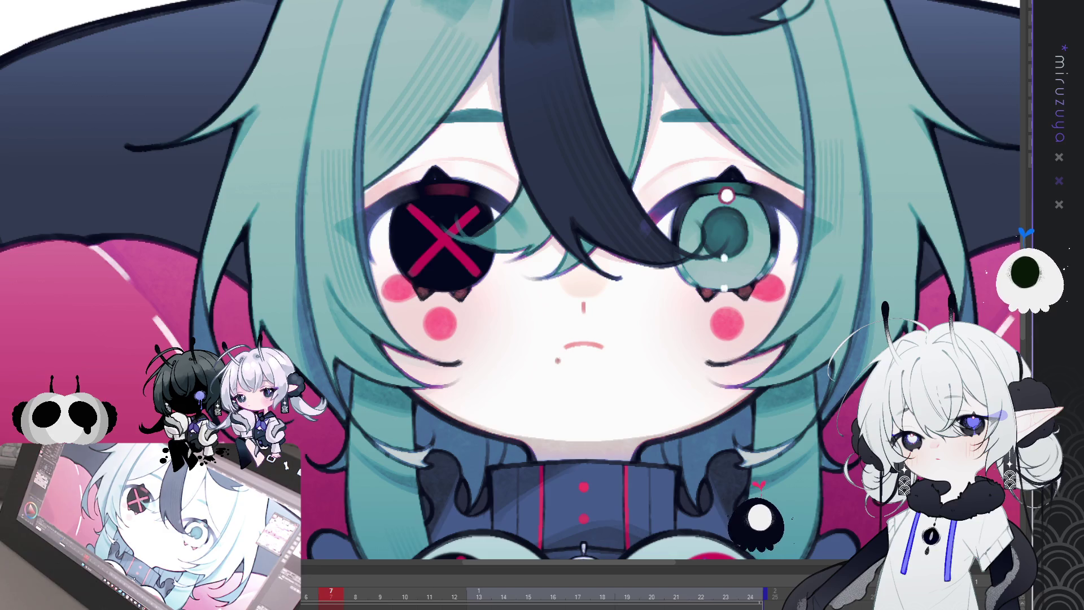
# - Select the character's mouth and flip it vertically, turning the frown into a smile
pyautogui.moveTo(452, 559); pyautogui.dragTo(452, 384)
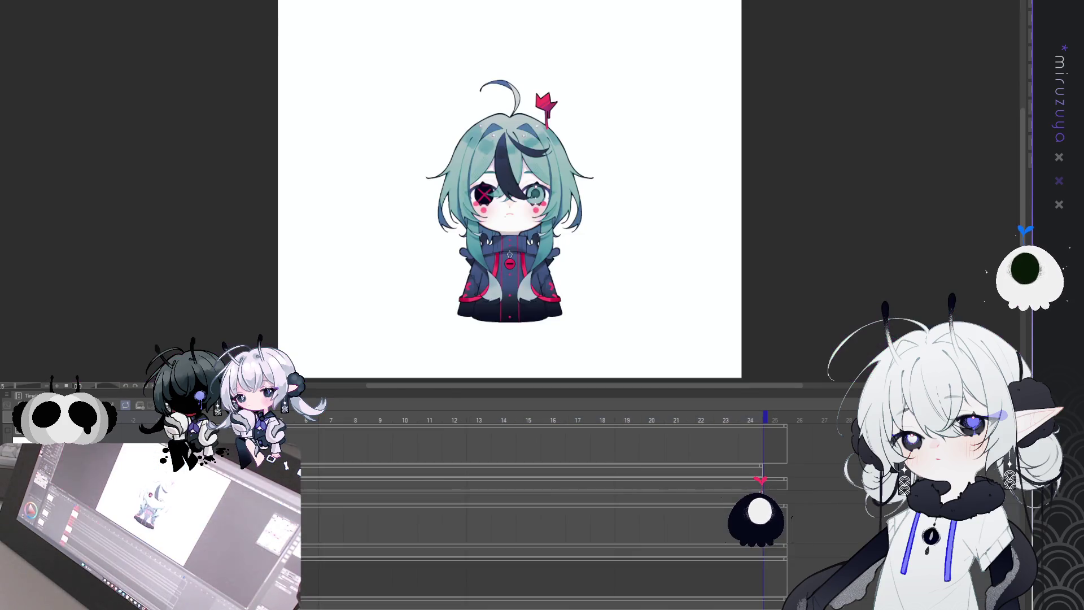
pyautogui.hotkey('ctrl', '+')
pyautogui.hotkey('ctrl', '+')
pyautogui.hotkey('ctrl', '+')
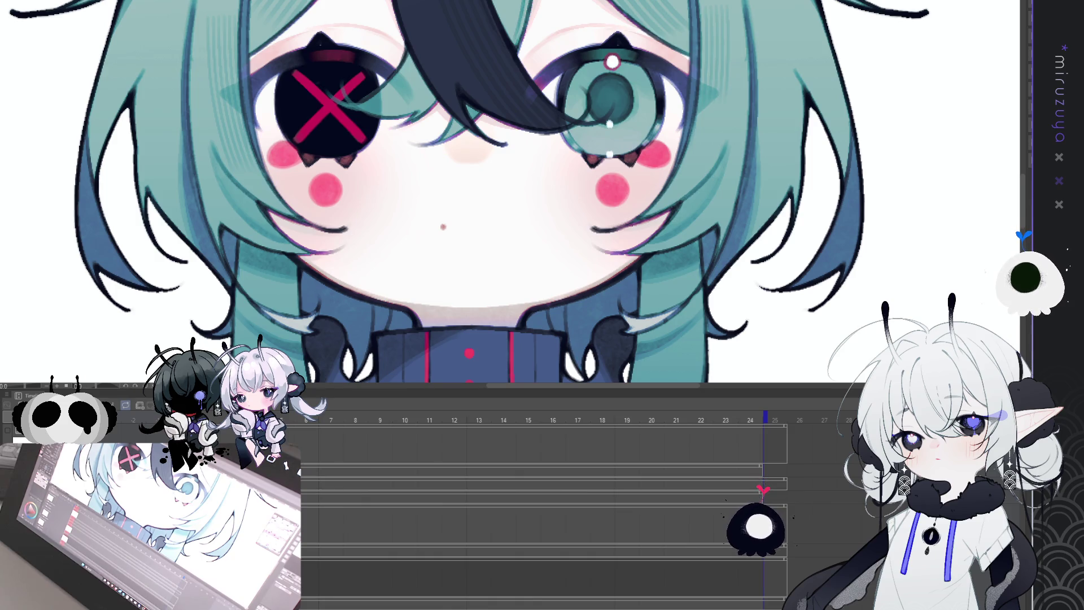
pyautogui.moveTo(471, 195)
pyautogui.mouseDown()
pyautogui.moveTo(442, 237)
pyautogui.moveTo(528, 180)
pyautogui.mouseUp()
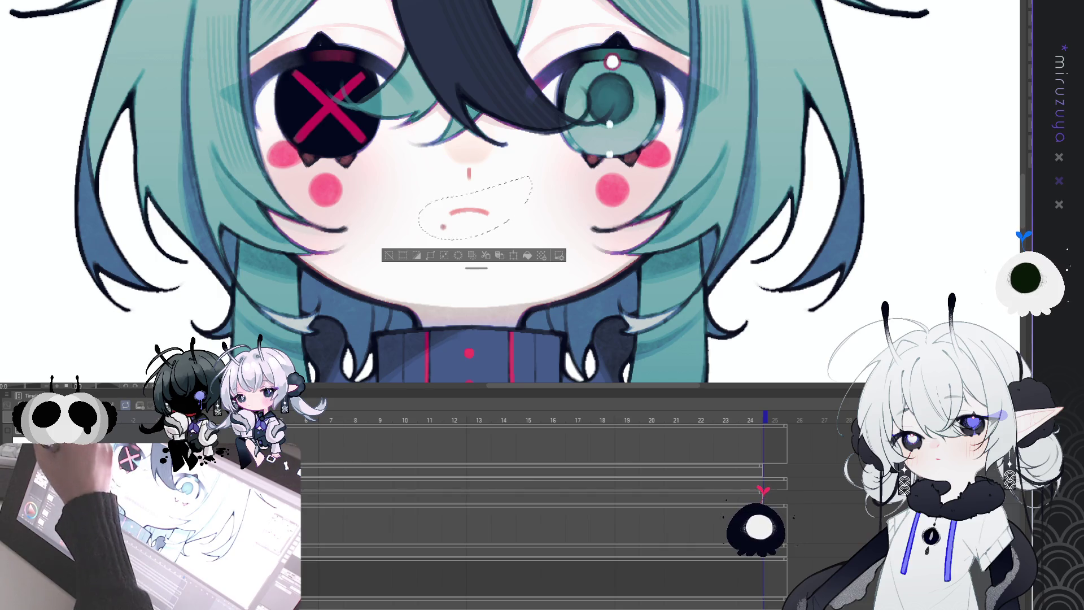
pyautogui.hotkey('ctrl', 't')
pyautogui.press('Return')
pyautogui.moveTo(625, 173); pyautogui.dragTo(625, 219)
pyautogui.hotkey('ctrl', 'd')
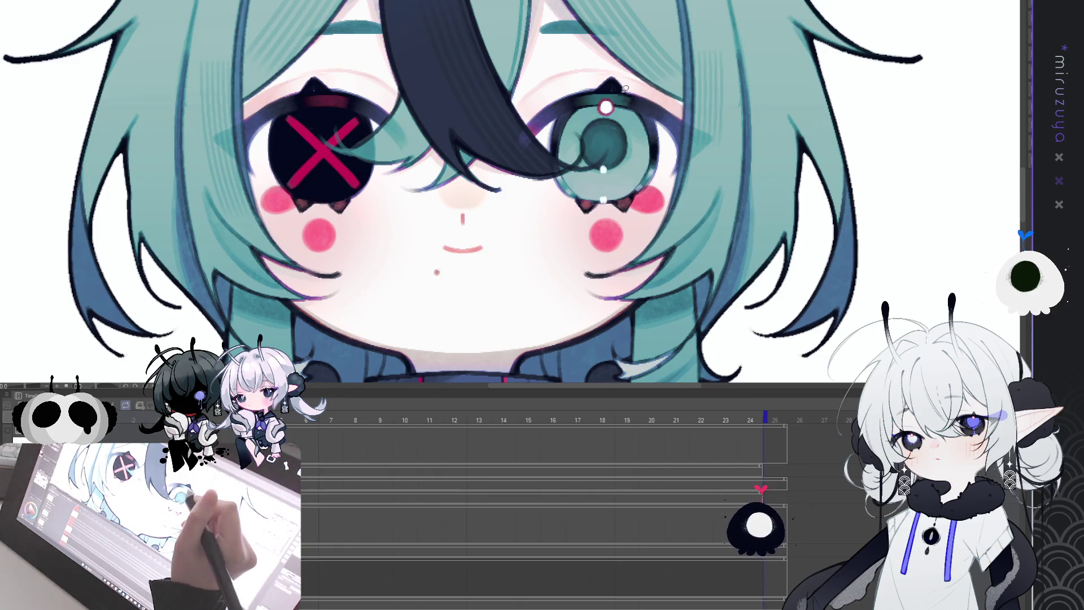
pyautogui.scroll(-5, 497, 210)
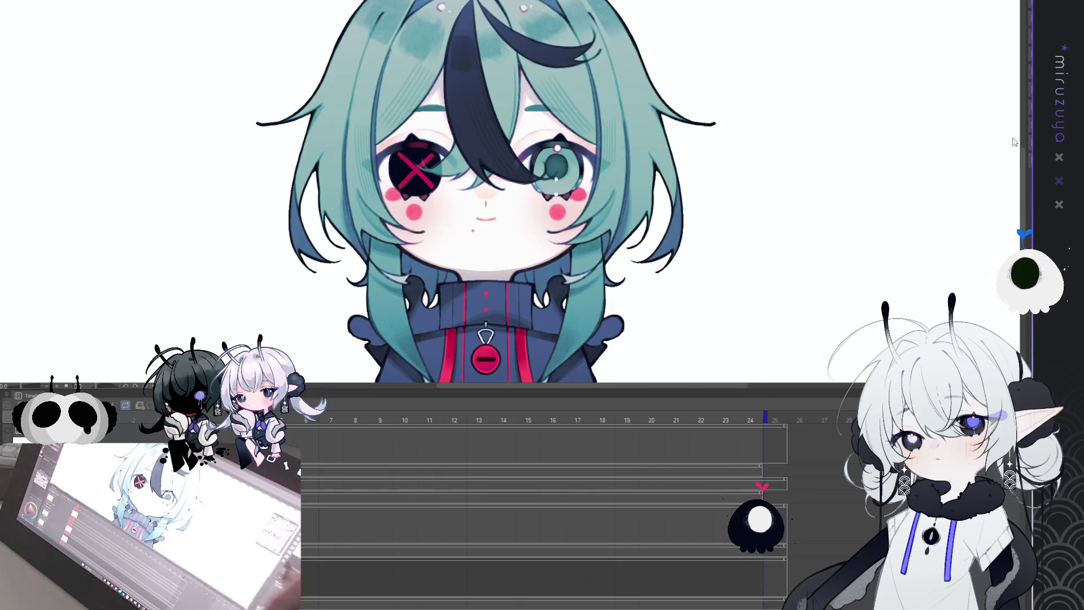
# - Nudge the mouth slightly higher and redraw it as a lighter pink line
pyautogui.moveTo(497, 212)
pyautogui.mouseDown()
pyautogui.moveTo(505, 217)
pyautogui.moveTo(473, 225)
pyautogui.mouseUp()
pyautogui.hotkey('ctrl', 'd')
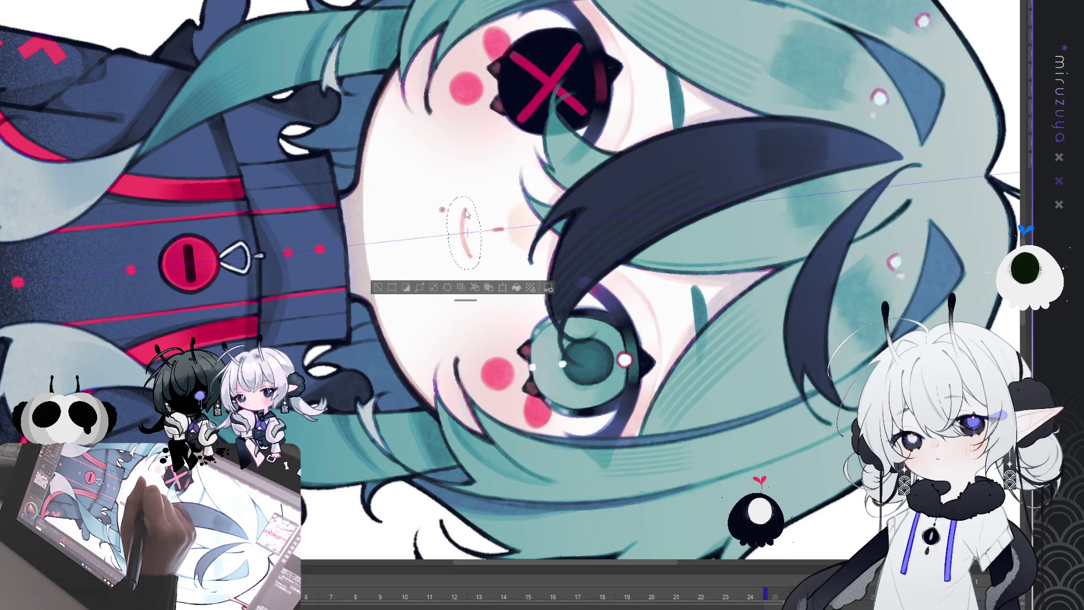
pyautogui.moveTo(467, 253)
pyautogui.mouseDown()
pyautogui.moveTo(465, 234)
pyautogui.moveTo(465, 248)
pyautogui.mouseUp()
pyautogui.moveTo(460, 210); pyautogui.dragTo(465, 247)
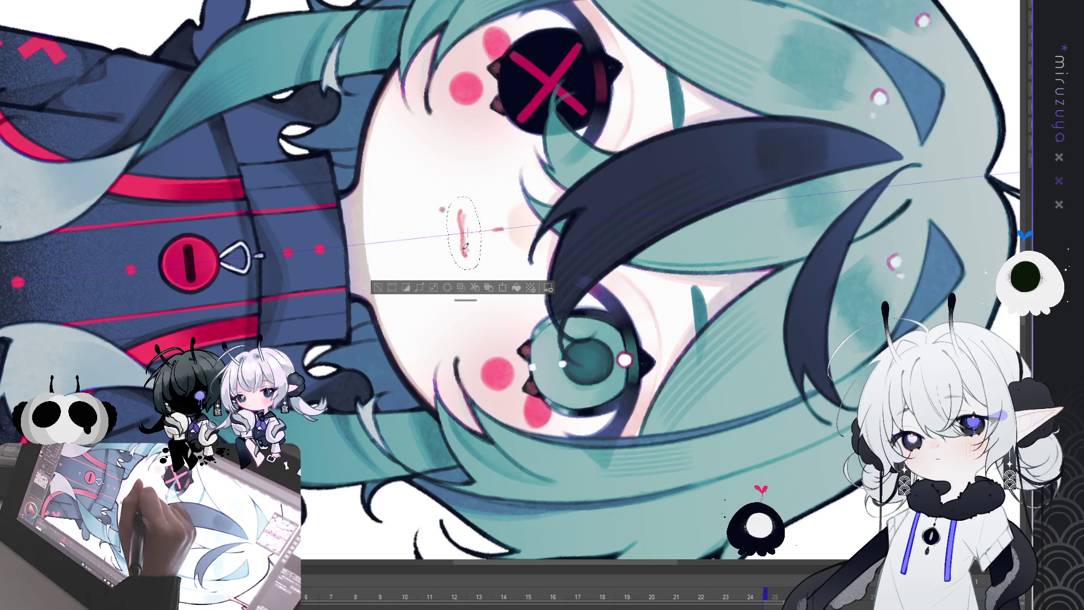
pyautogui.hotkey('ctrl', '@')
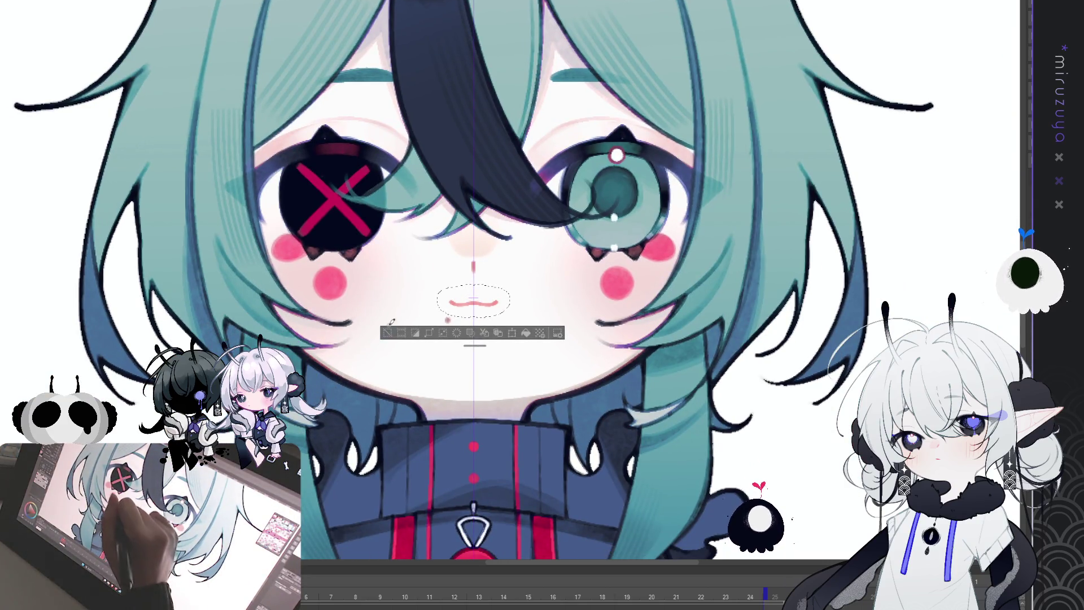
# - Stretch the mouth a little wider and redraw its line into a small cat-like smile
pyautogui.hotkey('ctrl', 'd')
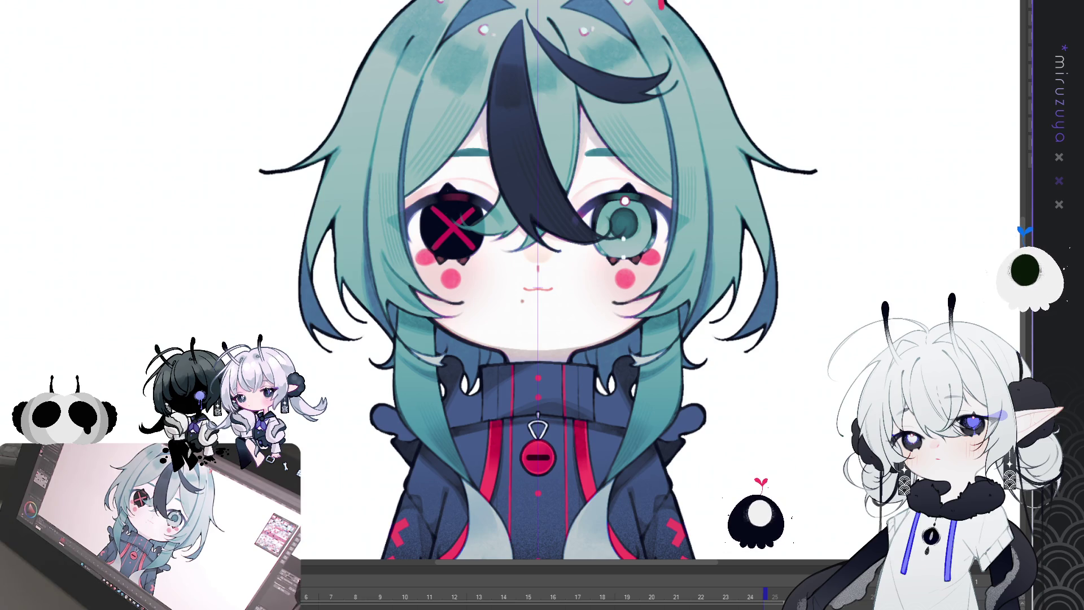
pyautogui.hotkey('ctrl', '+')
pyautogui.hotkey('ctrl', 't')
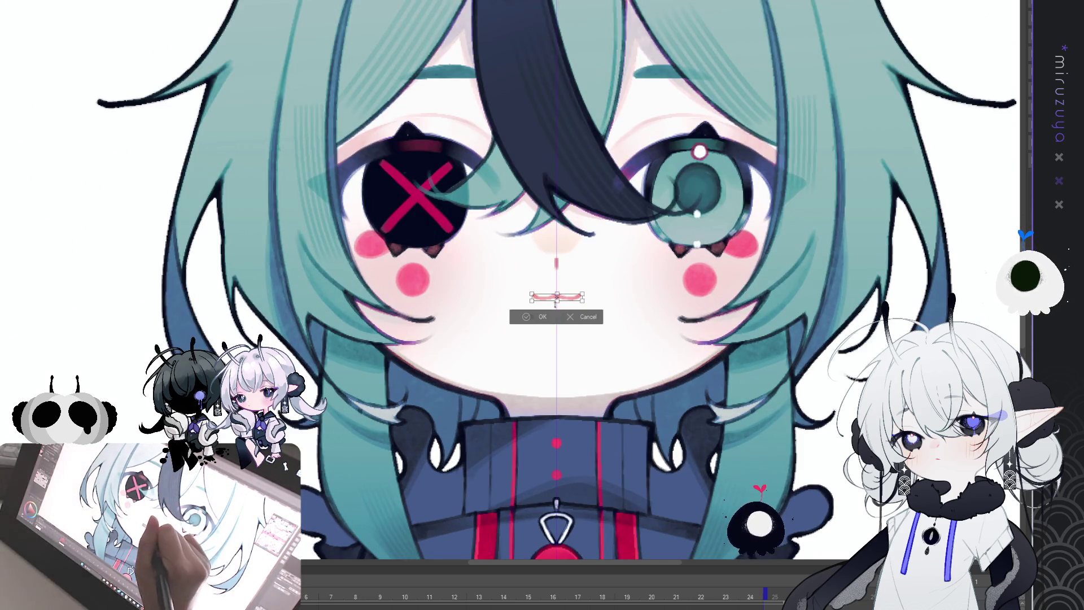
pyautogui.moveTo(583, 298); pyautogui.dragTo(588, 297)
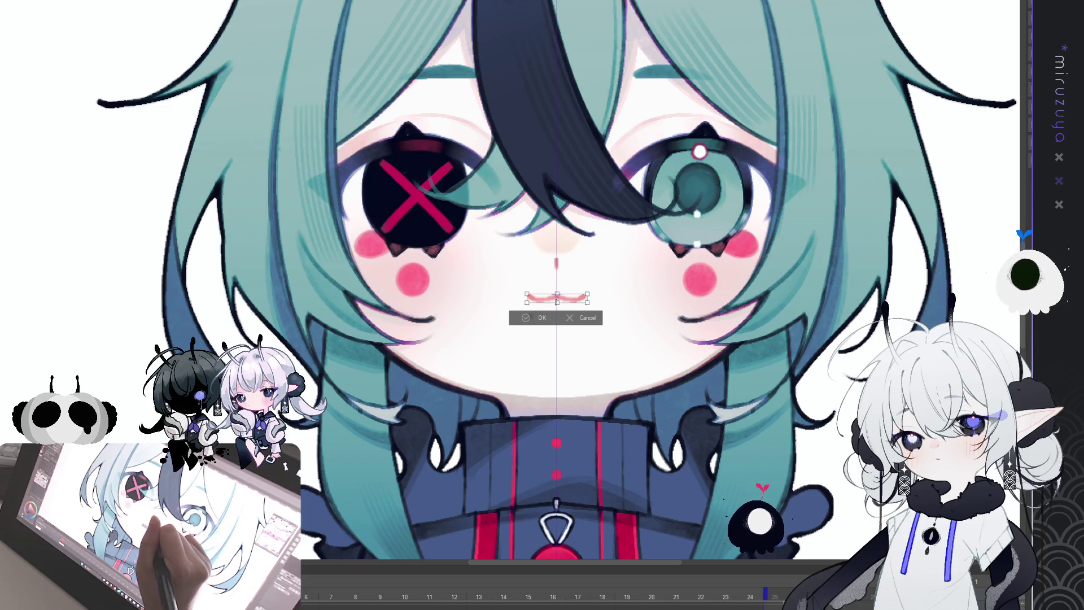
pyautogui.click(525, 317)
pyautogui.press('^')
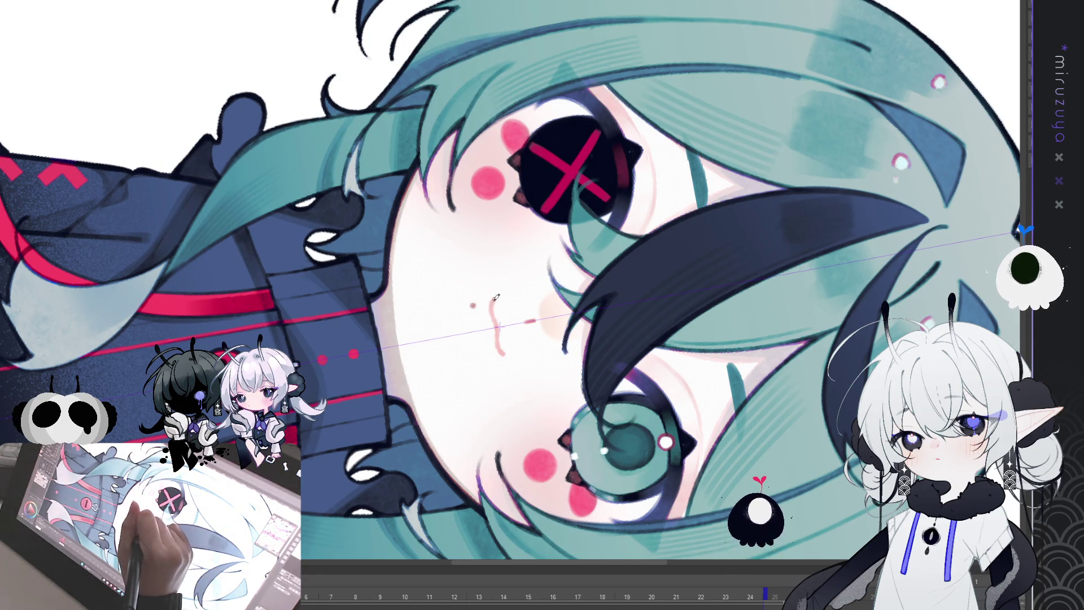
pyautogui.moveTo(498, 323)
pyautogui.mouseDown()
pyautogui.moveTo(496, 296)
pyautogui.moveTo(496, 320)
pyautogui.mouseUp()
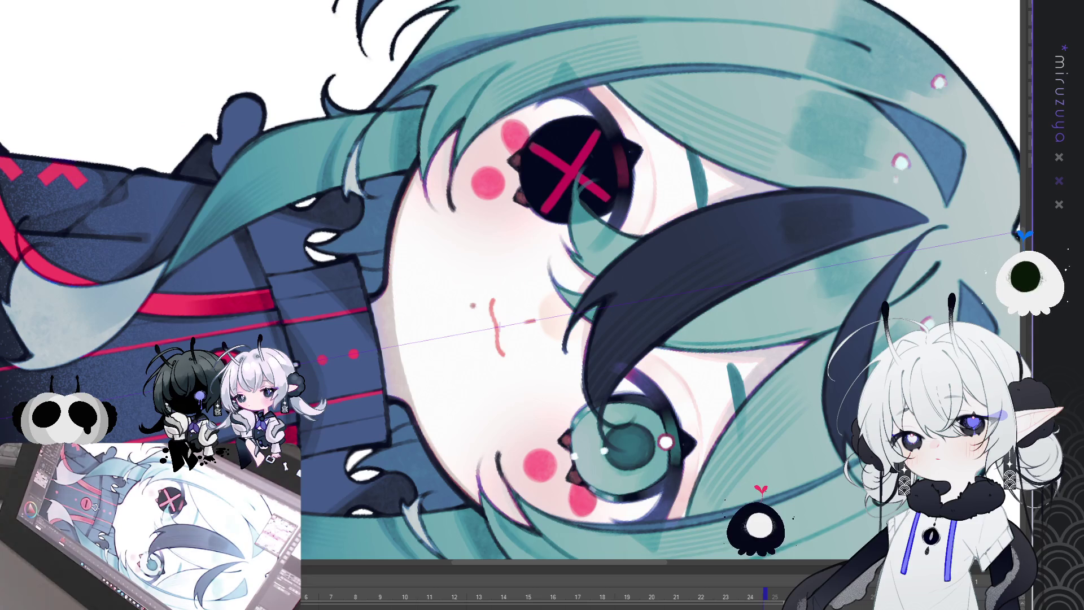
# - Stamp a large round red dot on the character's nose
pyautogui.hotkey('ctrl', '0')
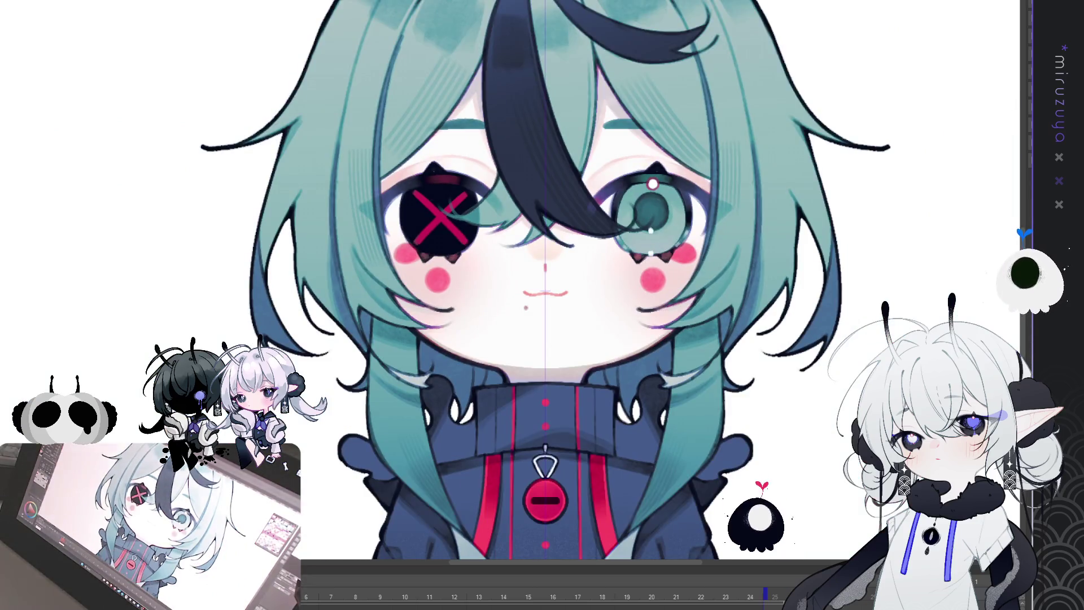
pyautogui.hotkey('ctrl', '+')
pyautogui.hotkey('ctrl', '+')
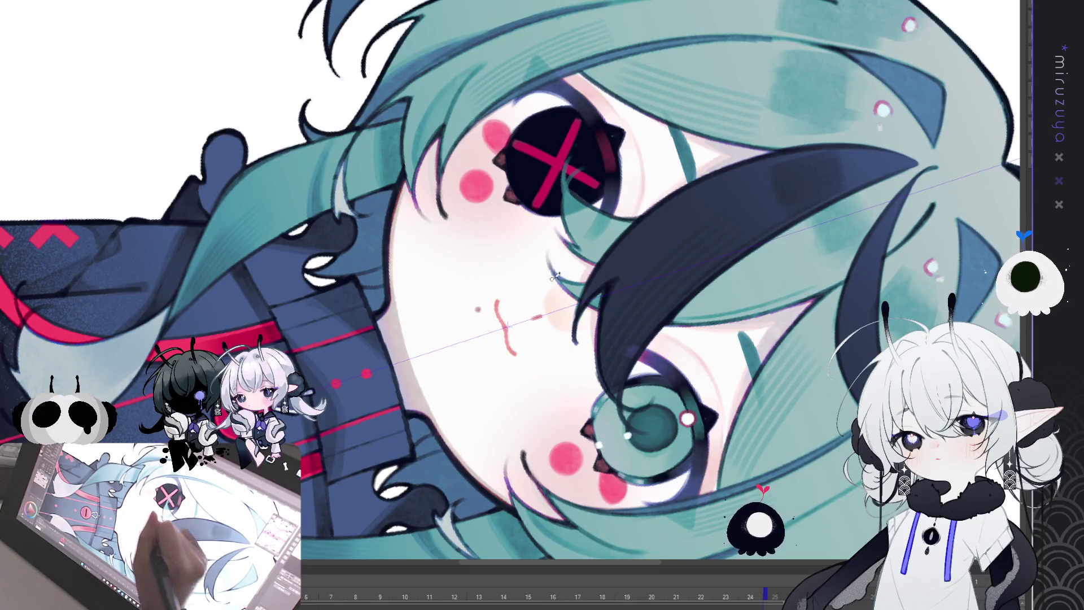
pyautogui.hotkey('ctrl', '0')
pyautogui.hotkey('ctrl', '-')
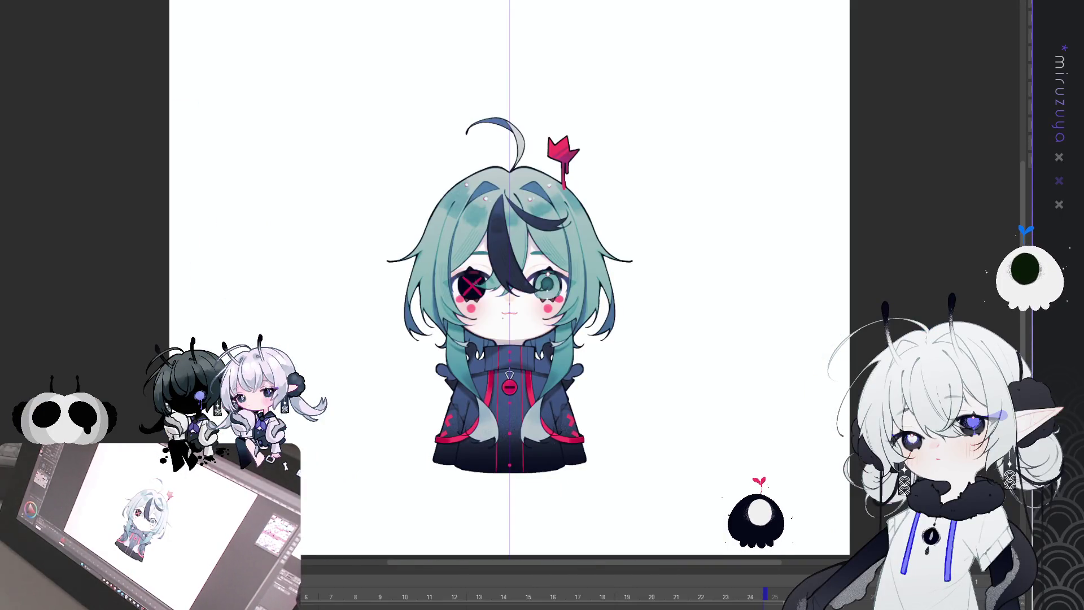
pyautogui.hotkey('ctrl', '+')
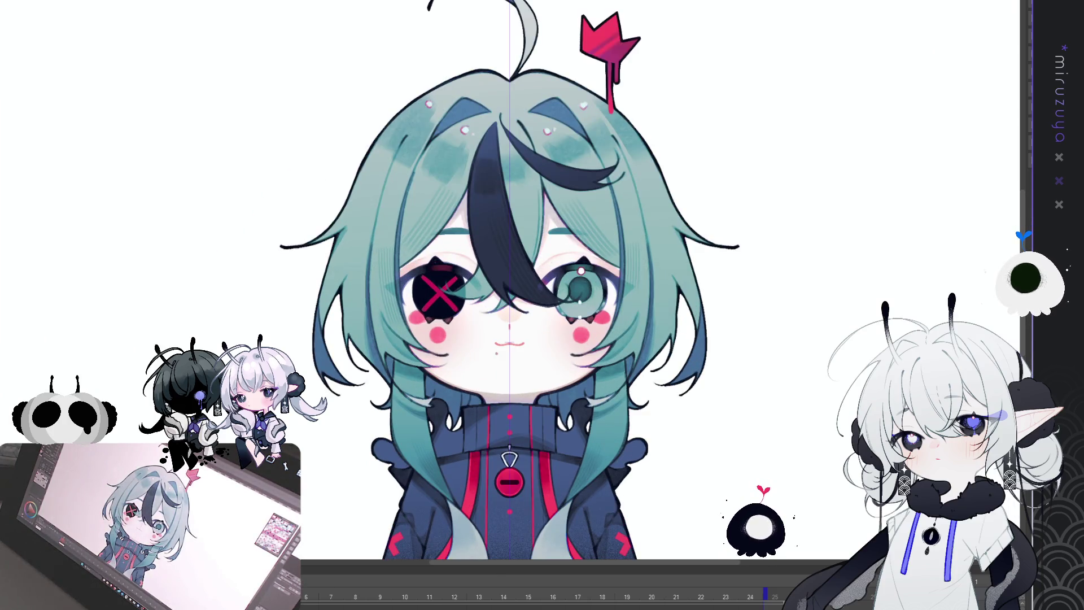
pyautogui.scroll(-3, 502, 282)
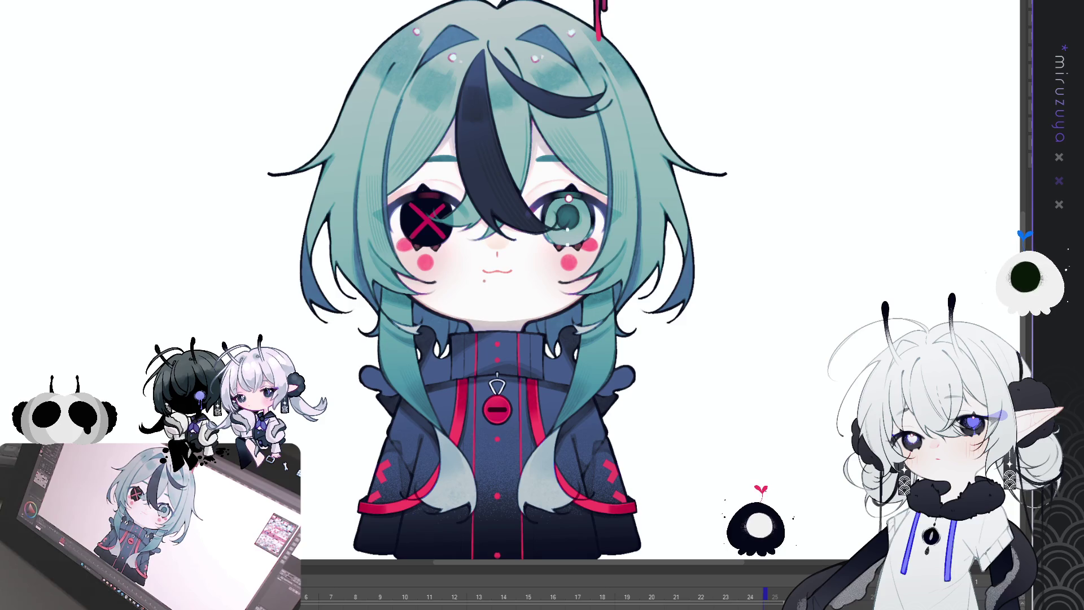
pyautogui.click(496, 240)
pyautogui.hotkey('ctrl', '+')
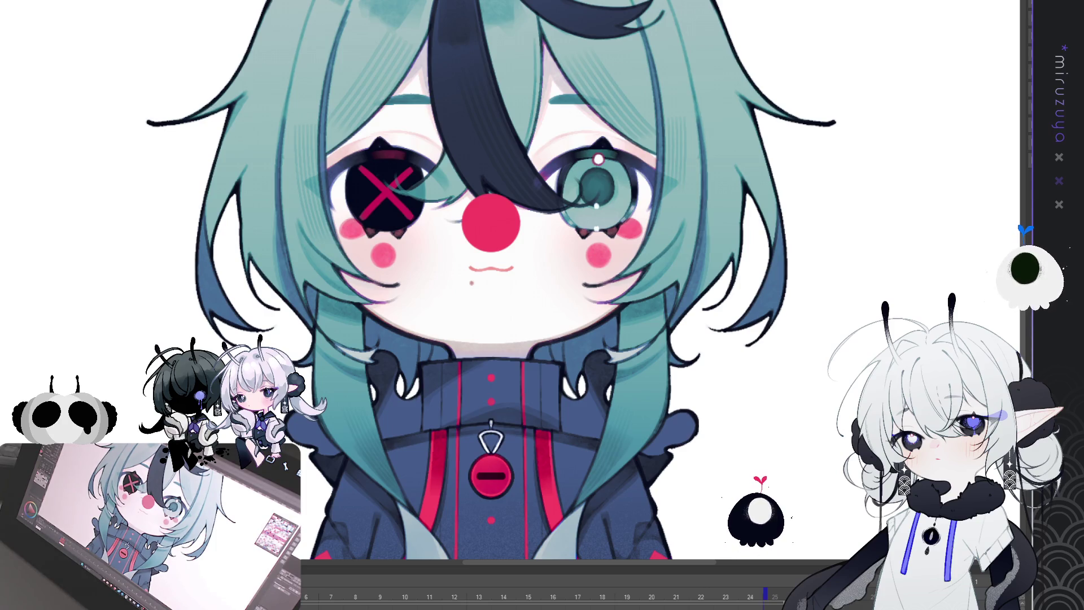
# - Round out and clean up the edges of the red nose
pyautogui.hotkey('ctrl', '+')
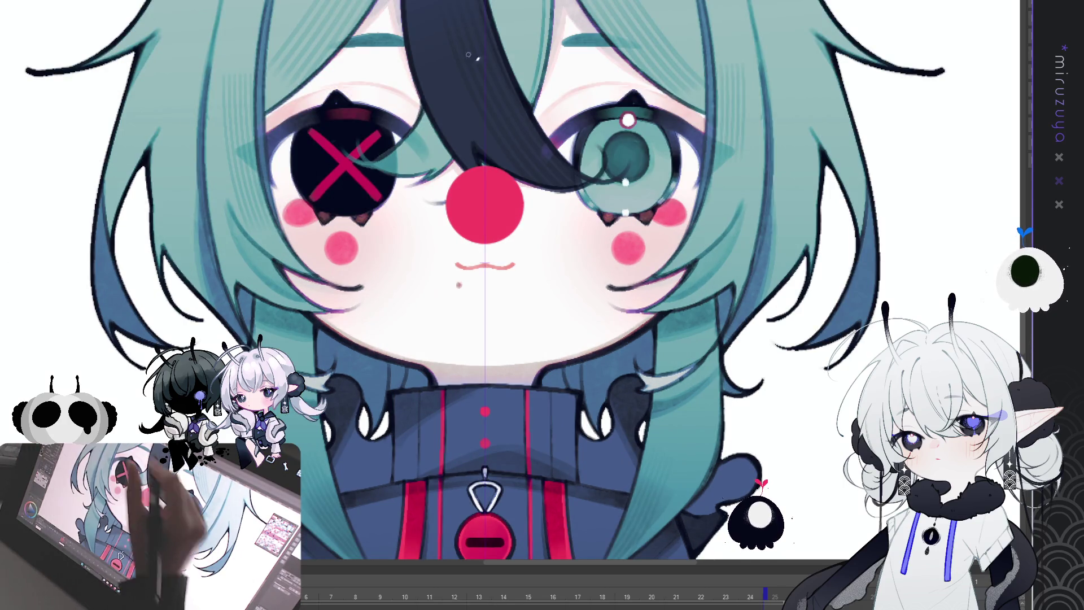
pyautogui.moveTo(455, 183)
pyautogui.mouseDown()
pyautogui.moveTo(522, 210)
pyautogui.moveTo(473, 238)
pyautogui.mouseUp()
pyautogui.press('^')
pyautogui.press('^')
pyautogui.press('^')
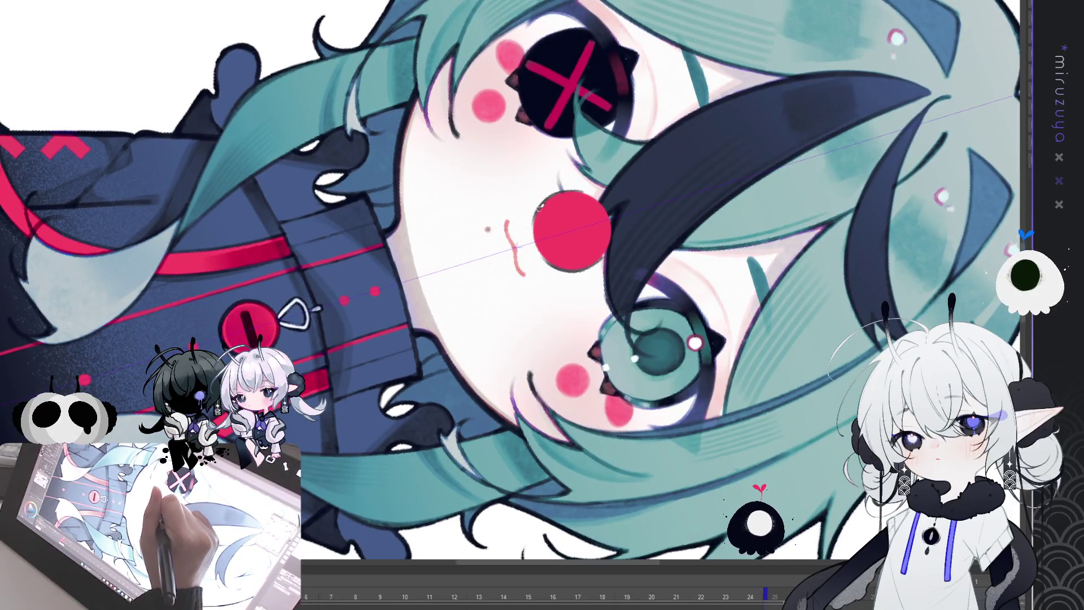
pyautogui.moveTo(540, 207); pyautogui.dragTo(553, 259)
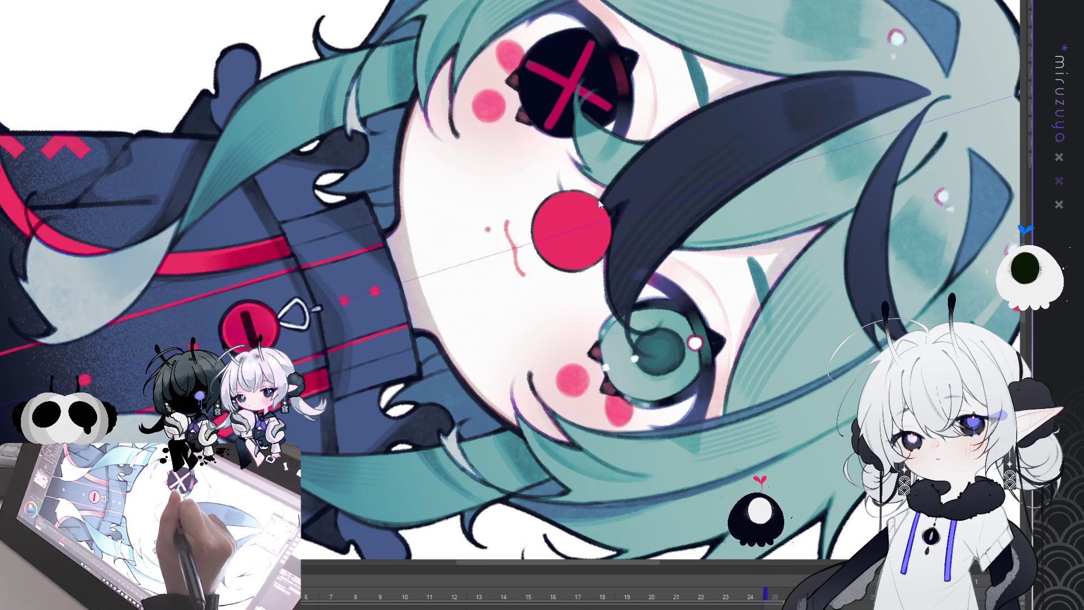
pyautogui.moveTo(603, 253)
pyautogui.mouseDown()
pyautogui.moveTo(559, 237)
pyautogui.moveTo(399, 233)
pyautogui.mouseUp()
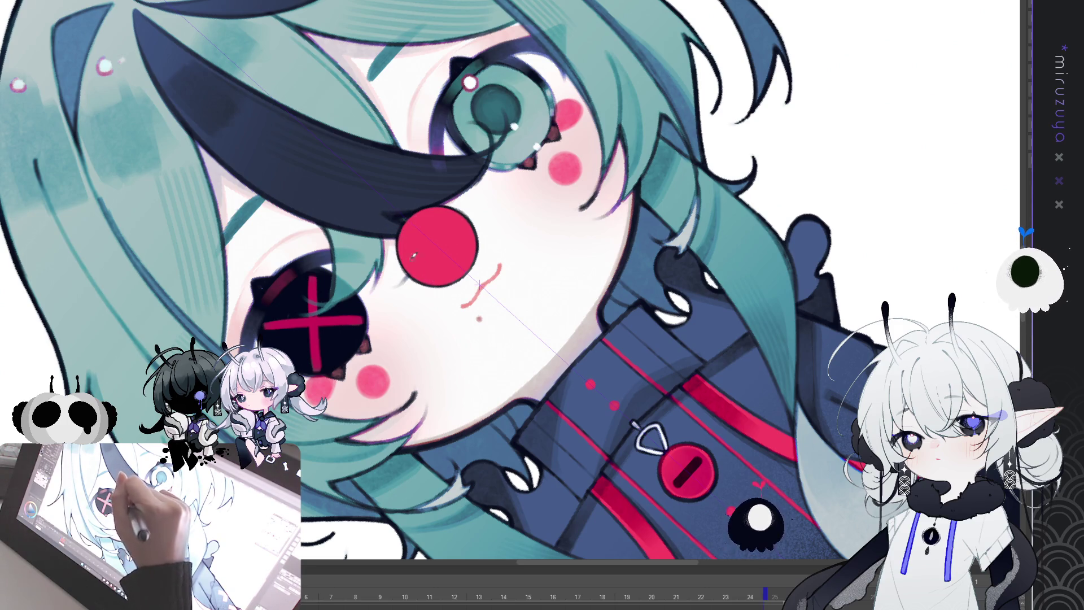
pyautogui.hotkey('ctrl', '0')
pyautogui.press('^')
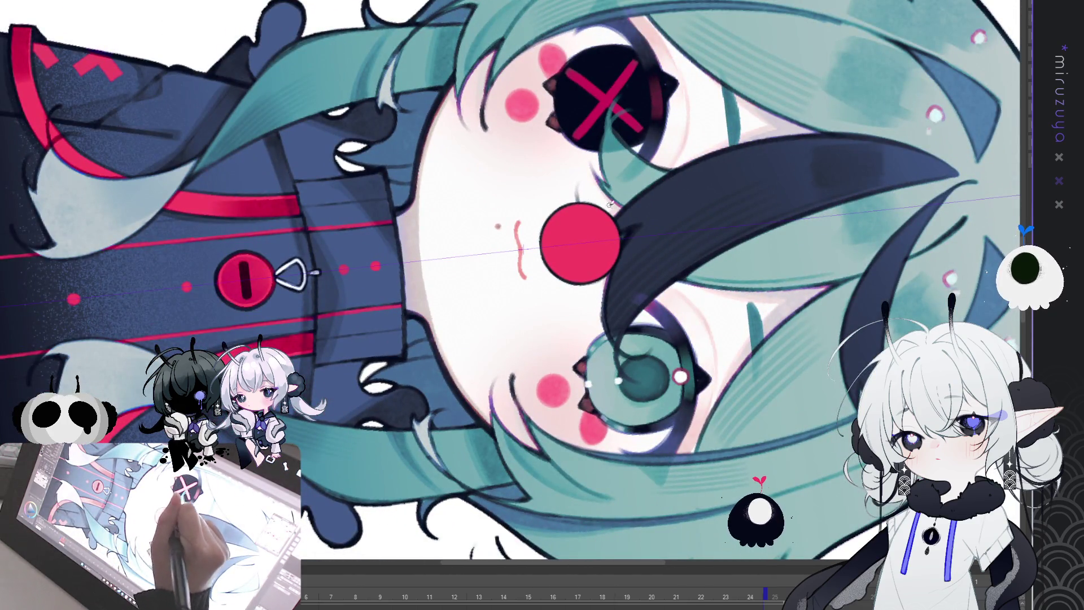
pyautogui.press('-')
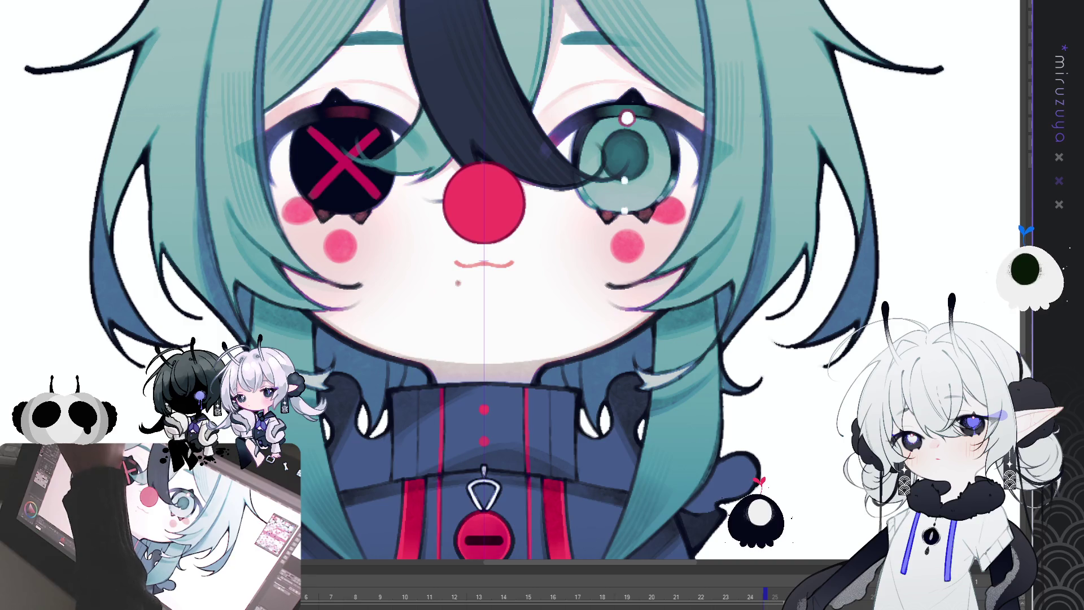
# - Hide the centre guide, shade the nose with darker texture, and start shrinking it
pyautogui.hotkey('ctrl', '1')
pyautogui.moveTo(508, 283); pyautogui.dragTo(448, 320)
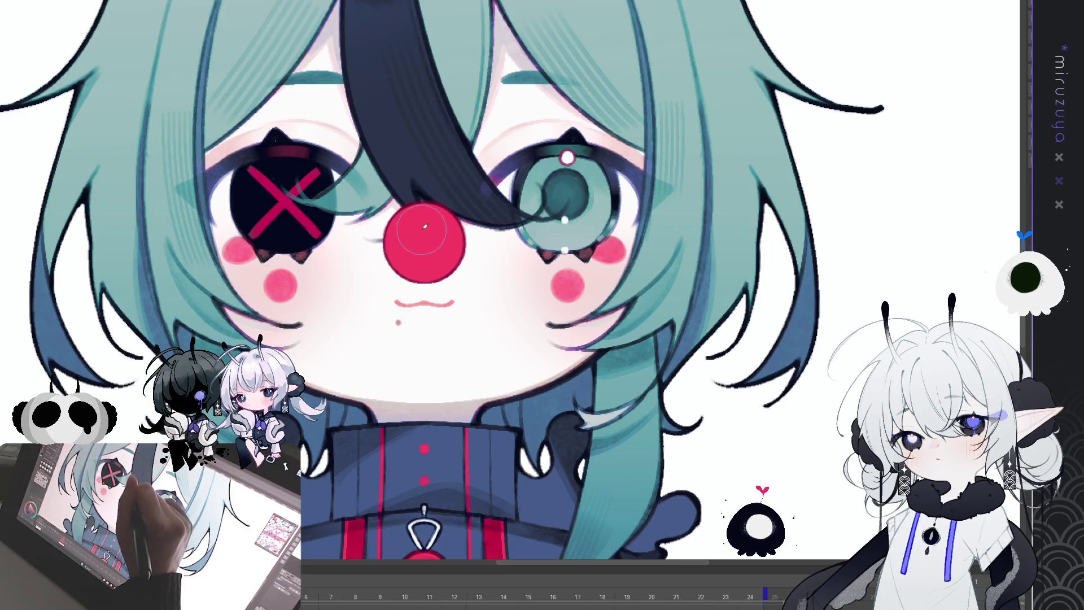
pyautogui.moveTo(412, 244)
pyautogui.mouseDown()
pyautogui.moveTo(426, 237)
pyautogui.moveTo(405, 248)
pyautogui.mouseUp()
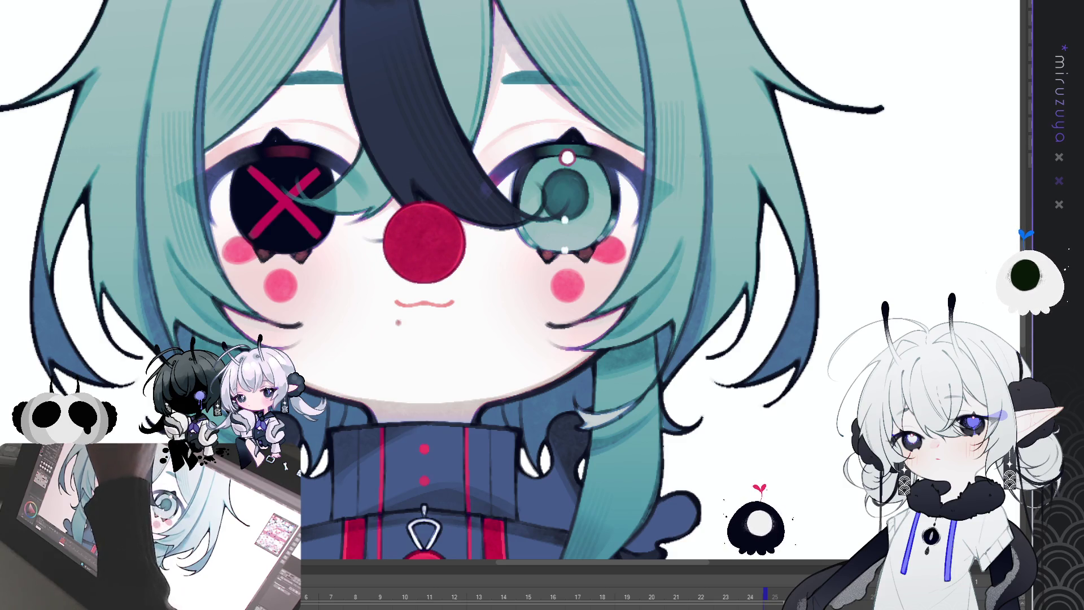
pyautogui.hotkey('ctrl', 't')
pyautogui.moveTo(384, 283); pyautogui.dragTo(387, 280)
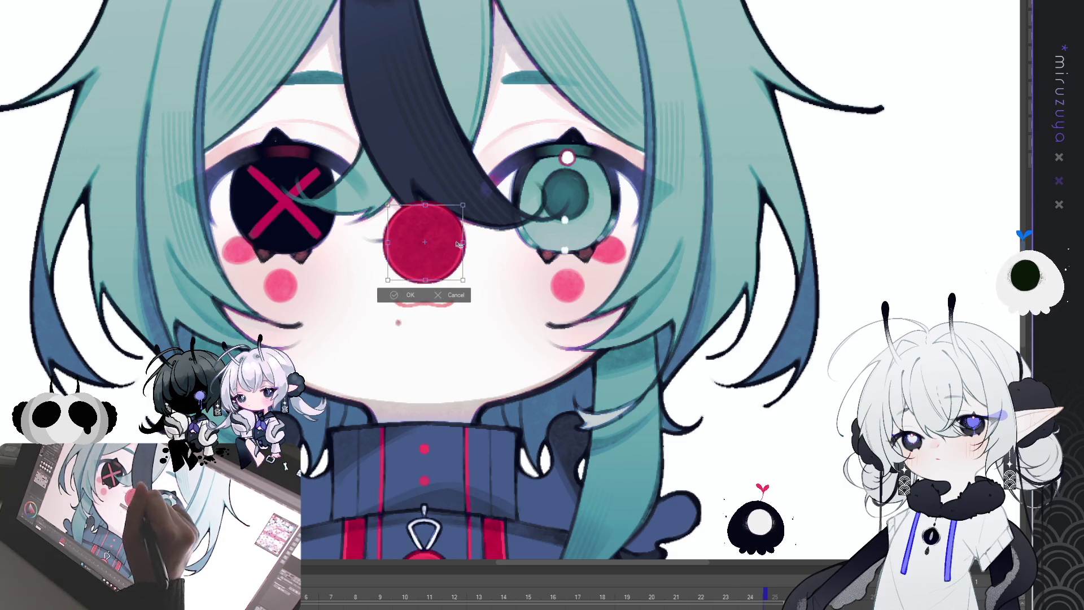
# - Shrink the red nose a bit more and commit the resize
pyautogui.moveTo(466, 208); pyautogui.dragTo(452, 228)
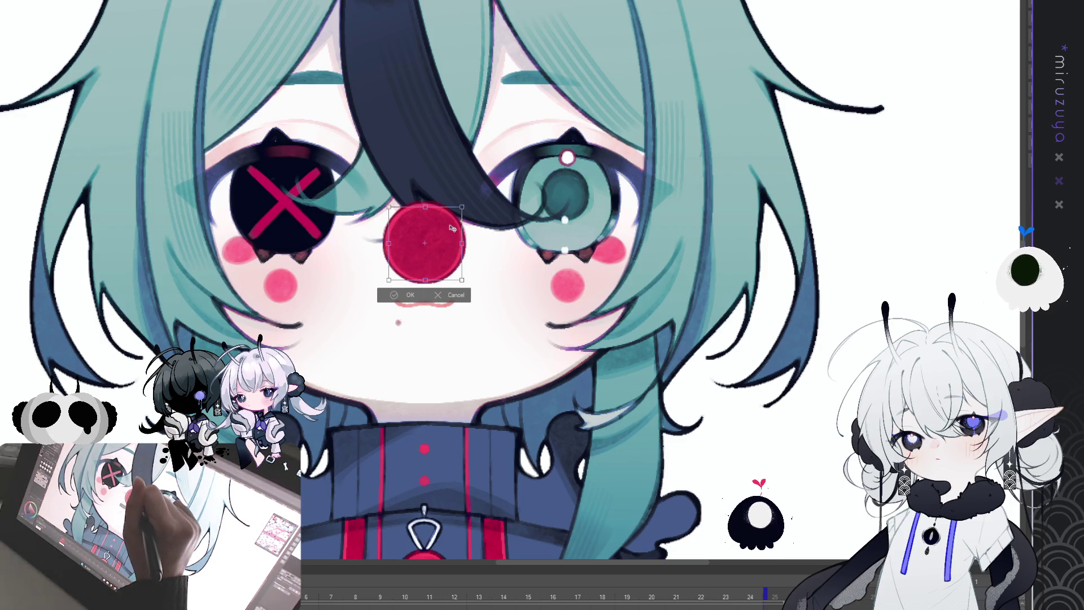
pyautogui.press('Return')
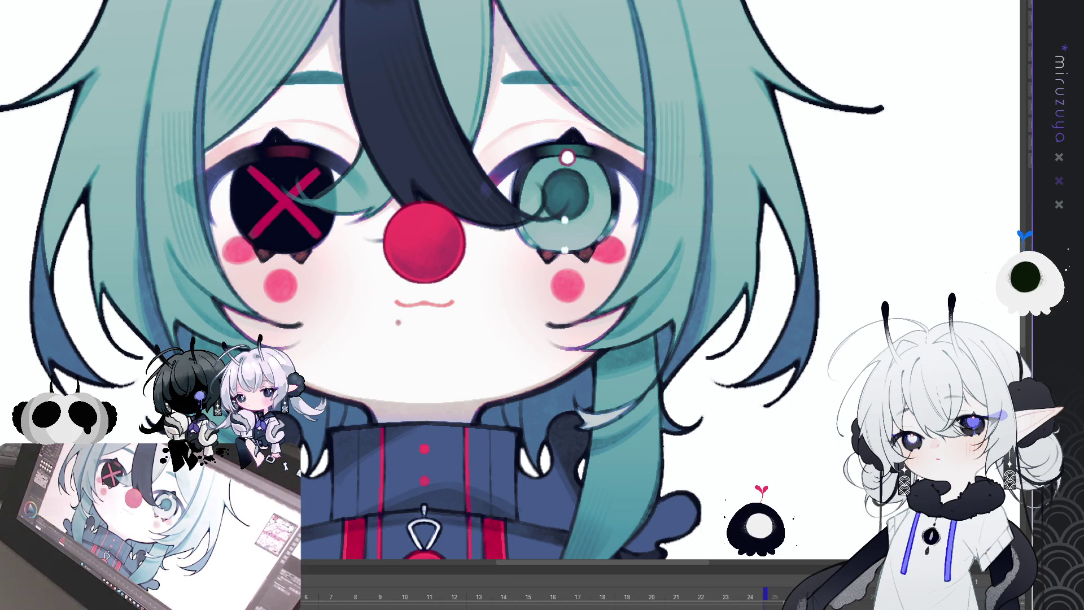
# - Pan across the face and zoom out to the canvas holding only the round red nose dot
pyautogui.moveTo(485, 282); pyautogui.dragTo(576, 336)
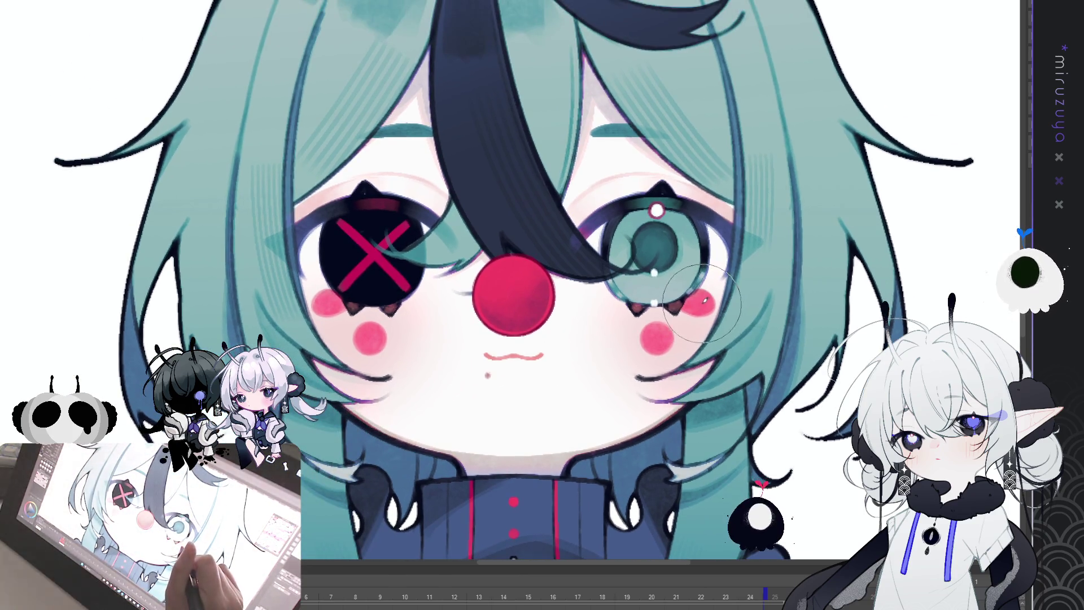
pyautogui.moveTo(707, 337); pyautogui.dragTo(681, 334)
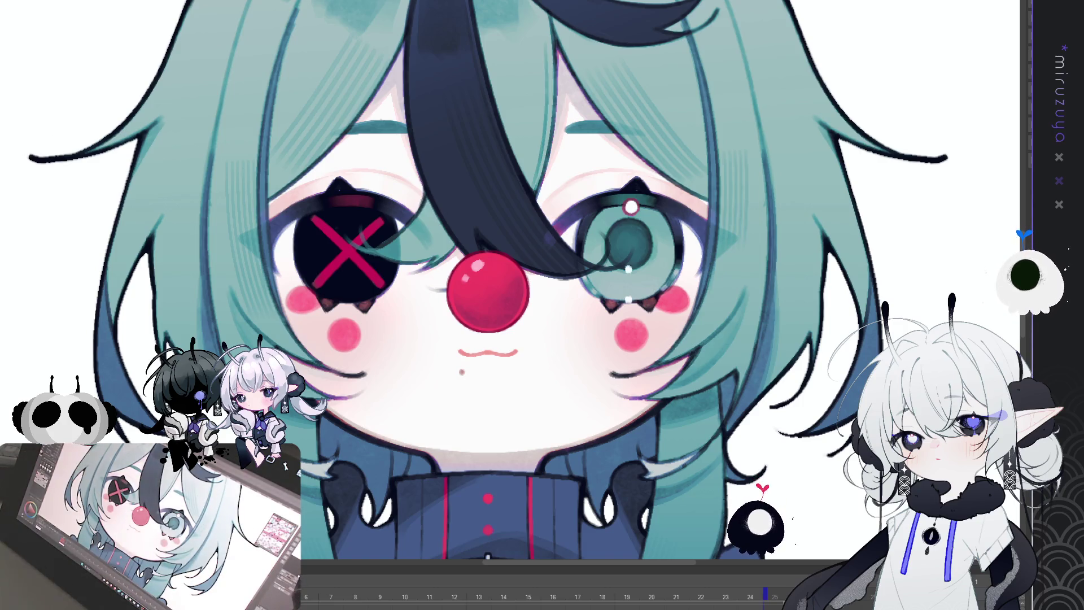
pyautogui.hotkey('ctrl', '-')
pyautogui.hotkey('ctrl', '-')
pyautogui.hotkey('ctrl', '-')
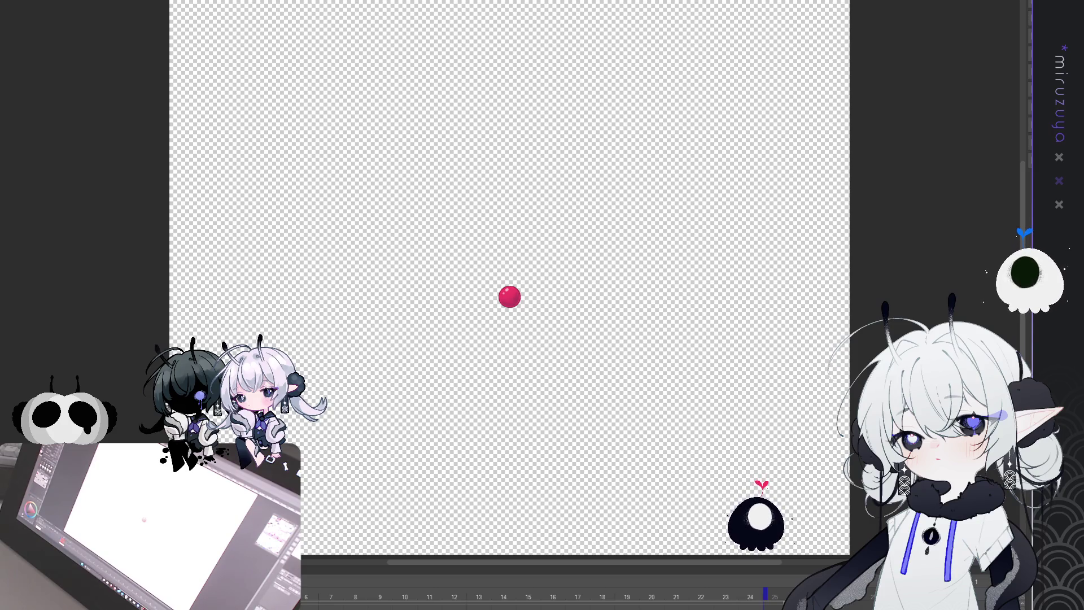
# - Bring back the finished teal-haired chibi character and zoom in on its face
pyautogui.hotkey('ctrl', 'z')
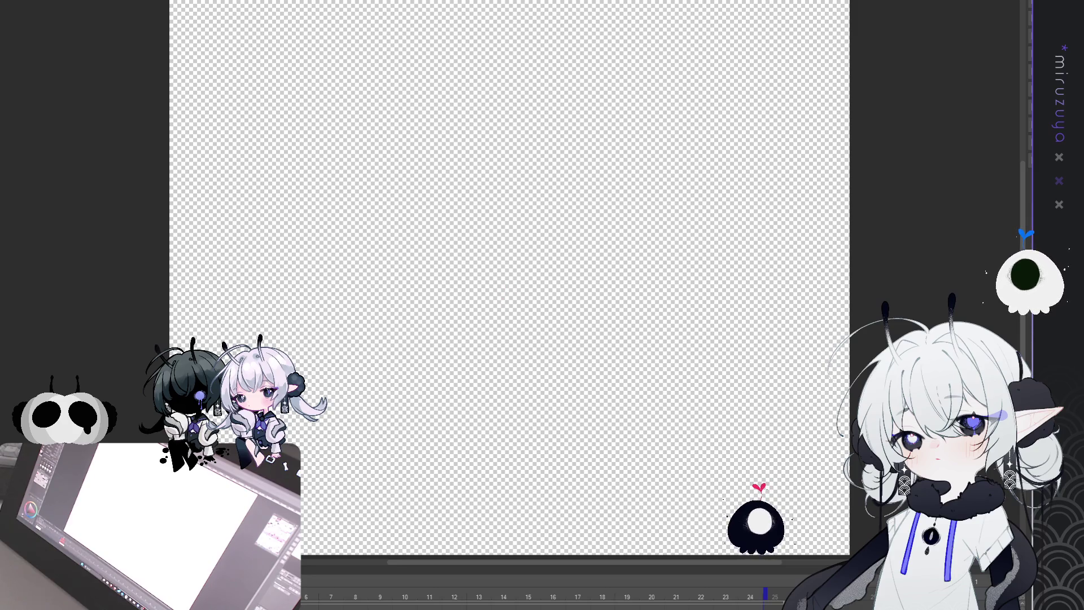
pyautogui.hotkey('ctrl', 'v')
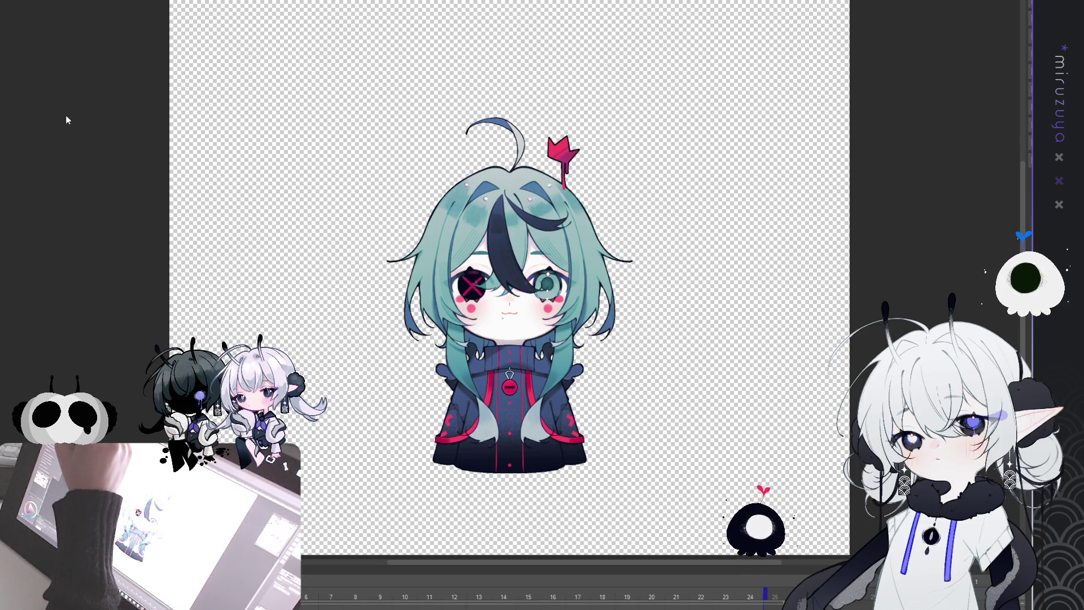
pyautogui.hotkey('ctrl', '+')
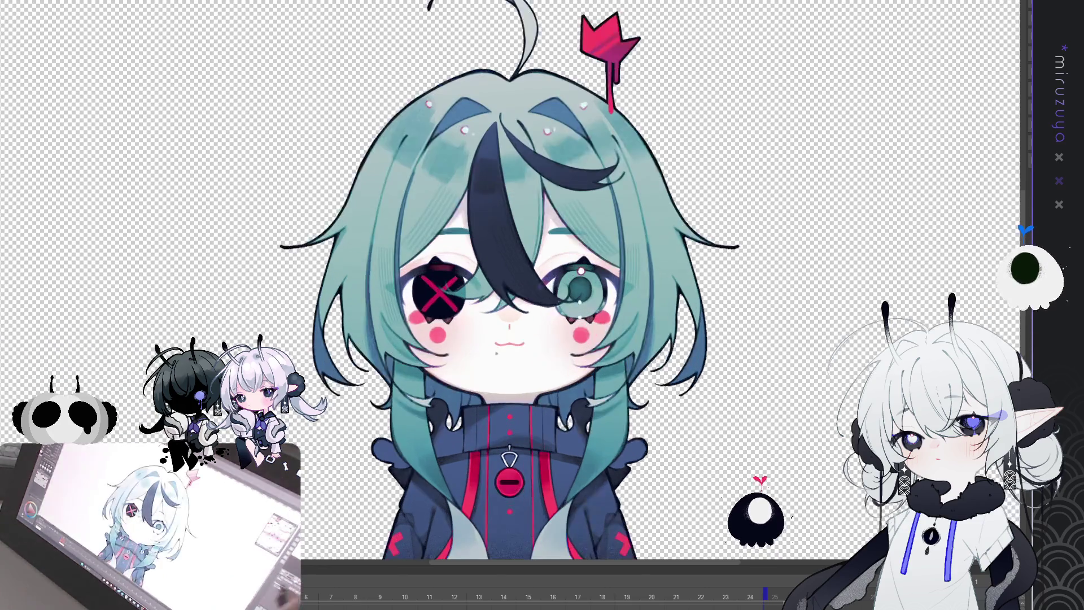
pyautogui.hotkey('ctrl', '+')
pyautogui.hotkey('ctrl', '+')
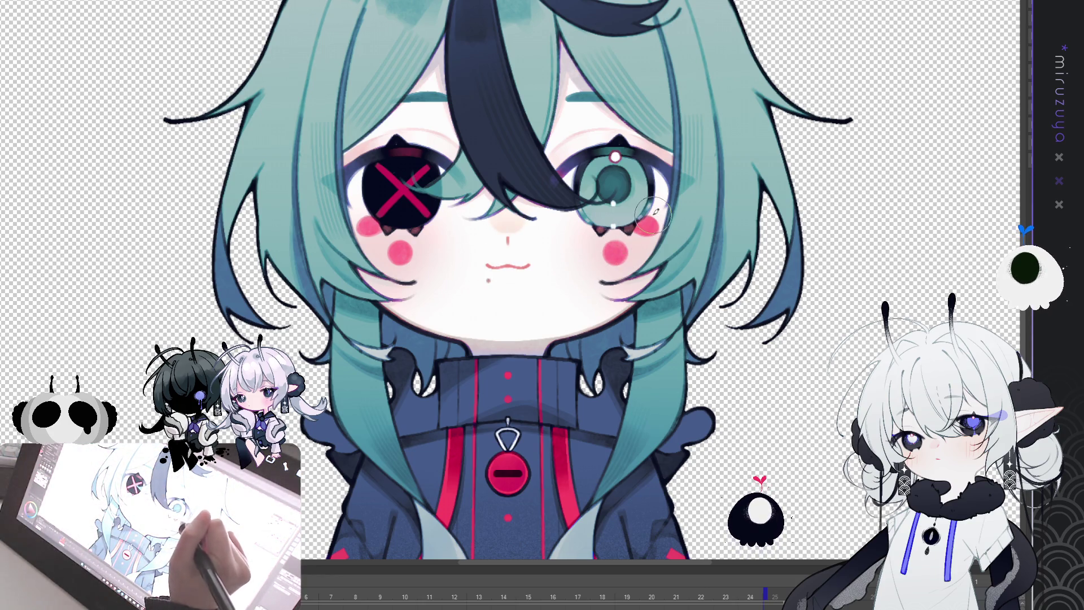
# - Zoom back out to fit the whole character and select the entire canvas
pyautogui.hotkey('ctrl', '0')
pyautogui.hotkey('ctrl', '-')
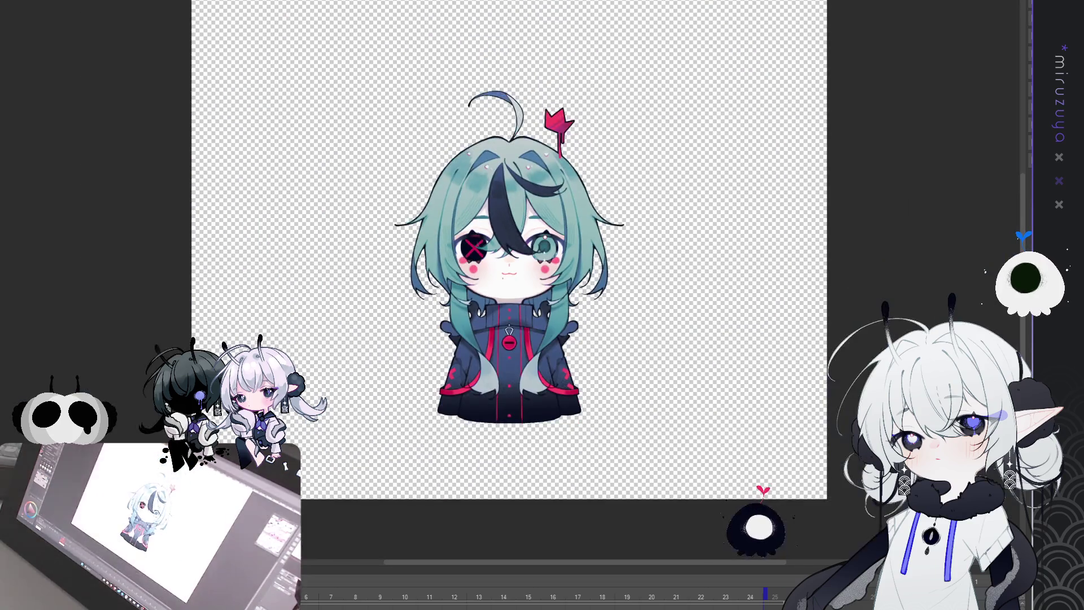
pyautogui.scroll(2, 494, 308)
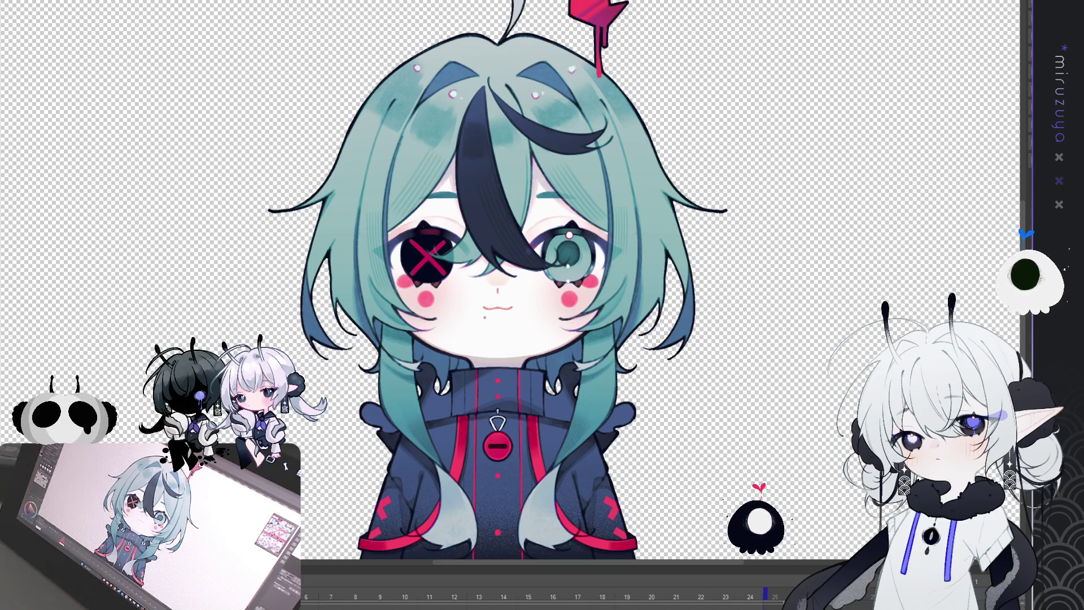
pyautogui.hotkey('ctrl', 'a')
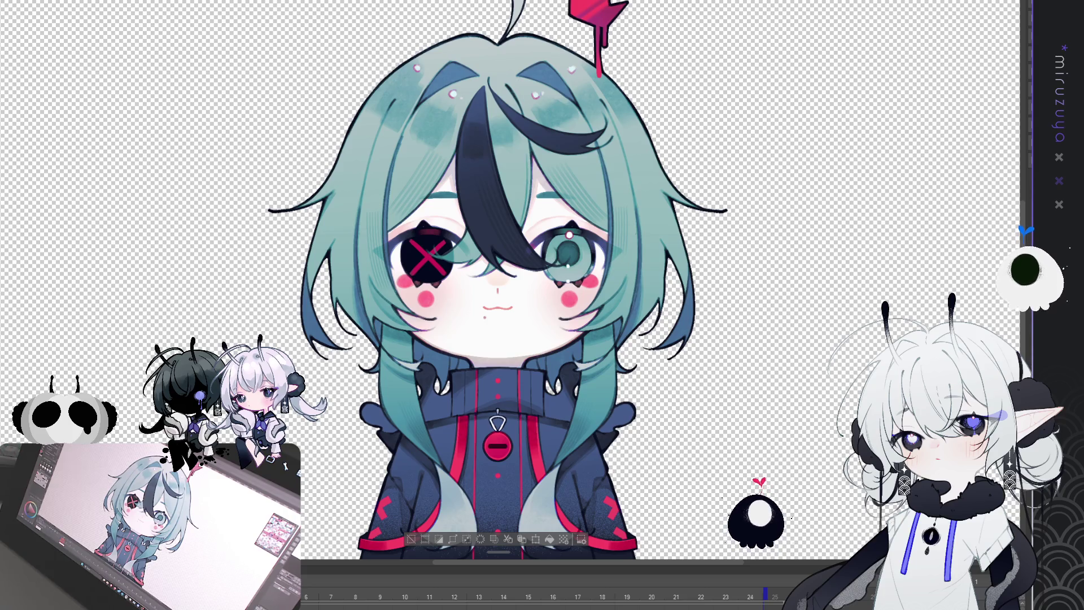
# - Swap the plain character for the dripping black hood version, then deselect
pyautogui.press('Delete')
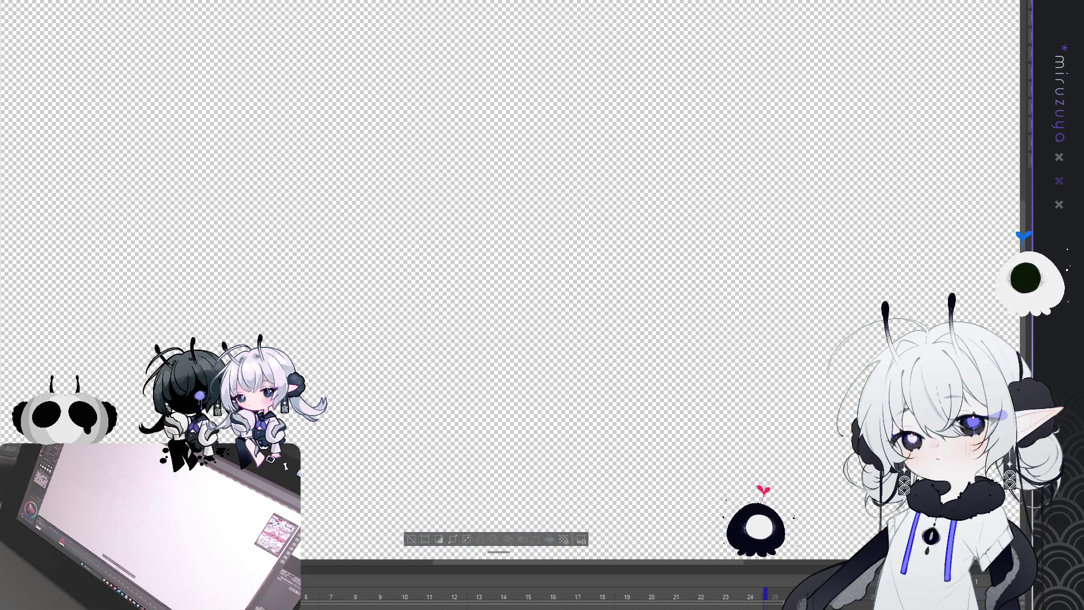
pyautogui.hotkey('ctrl', 'v')
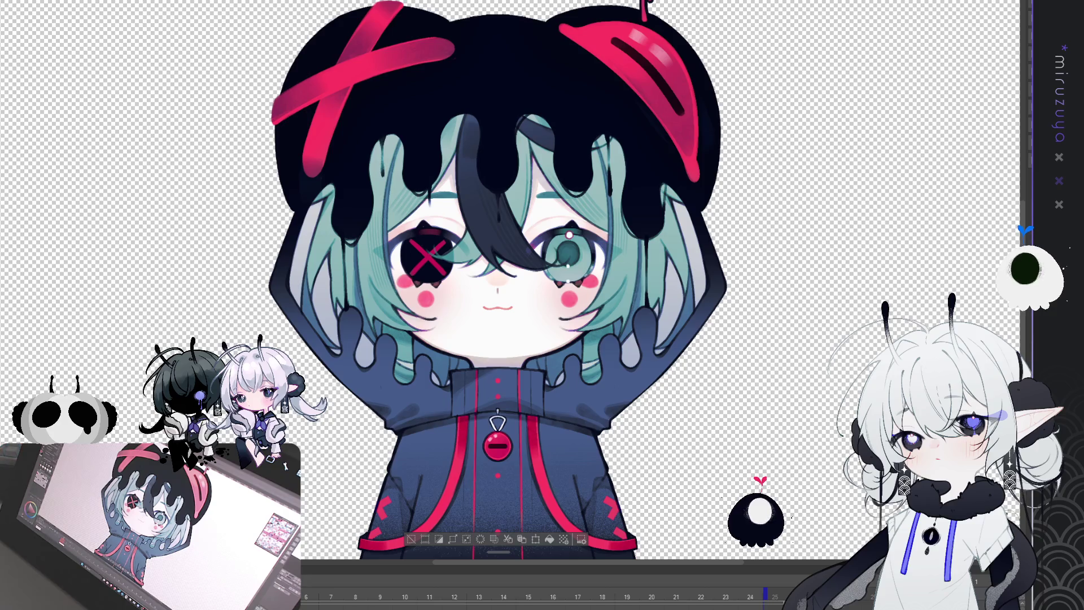
pyautogui.click(411, 539)
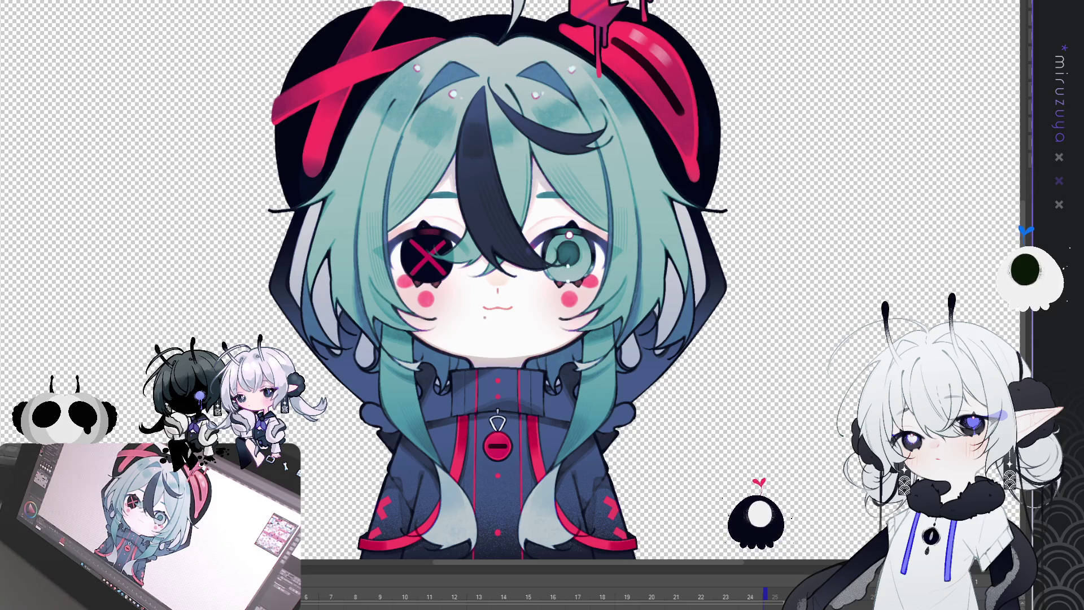
# - Select all, fit the frog canvas to the window, and switch to the dark cushion asset
pyautogui.hotkey('ctrl', 'a')
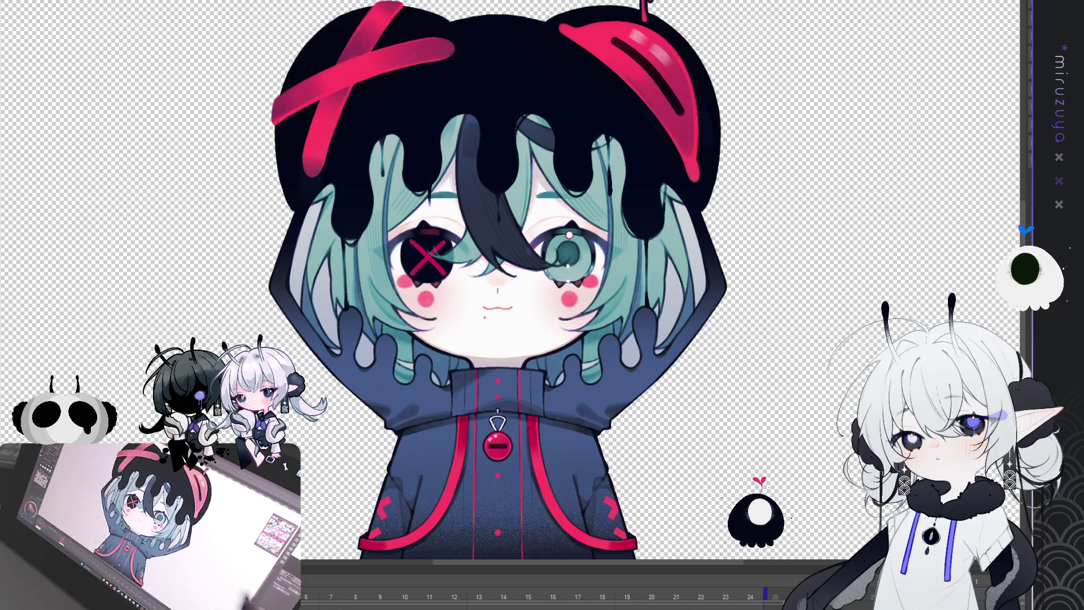
pyautogui.hotkey('ctrl', '0')
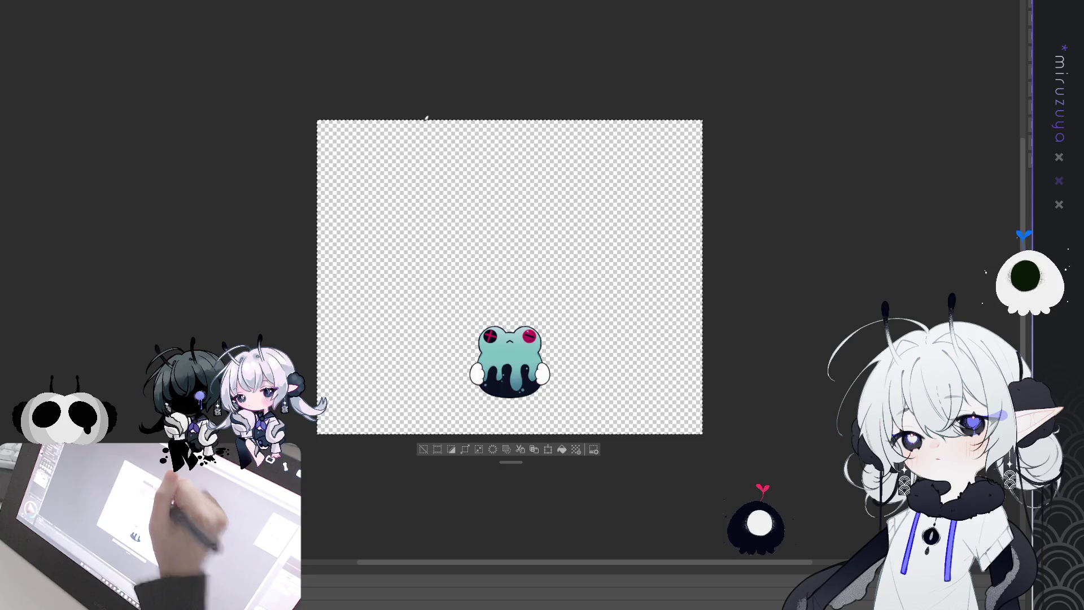
pyautogui.hotkey('ctrl', 'Tab')
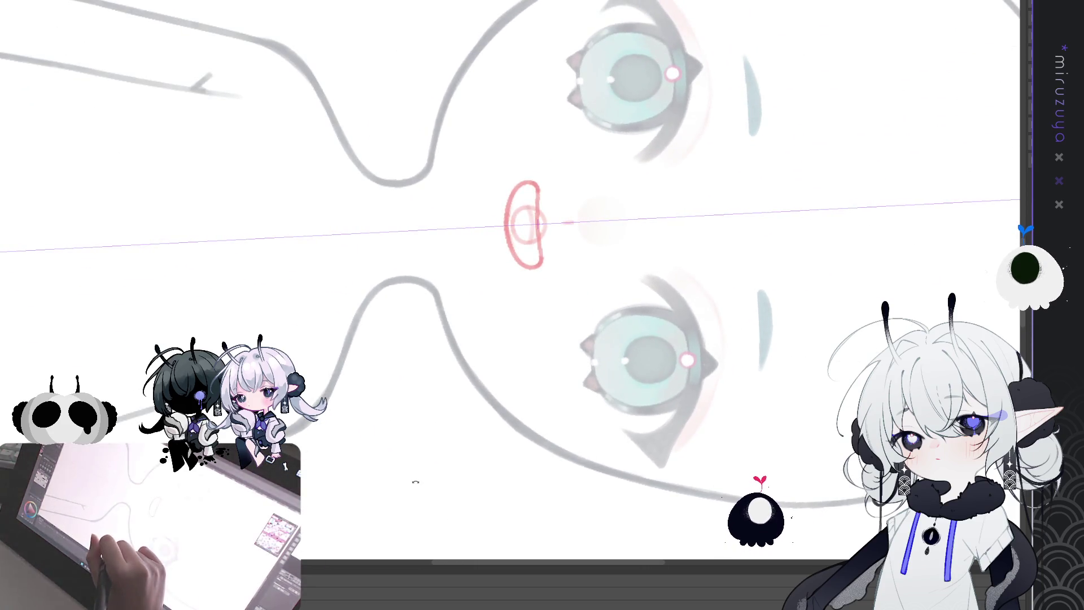
# - Rotate the face upright and raise the red lip outline slightly, comparing with undo/redo
pyautogui.moveTo(429, 488); pyautogui.dragTo(679, 462)
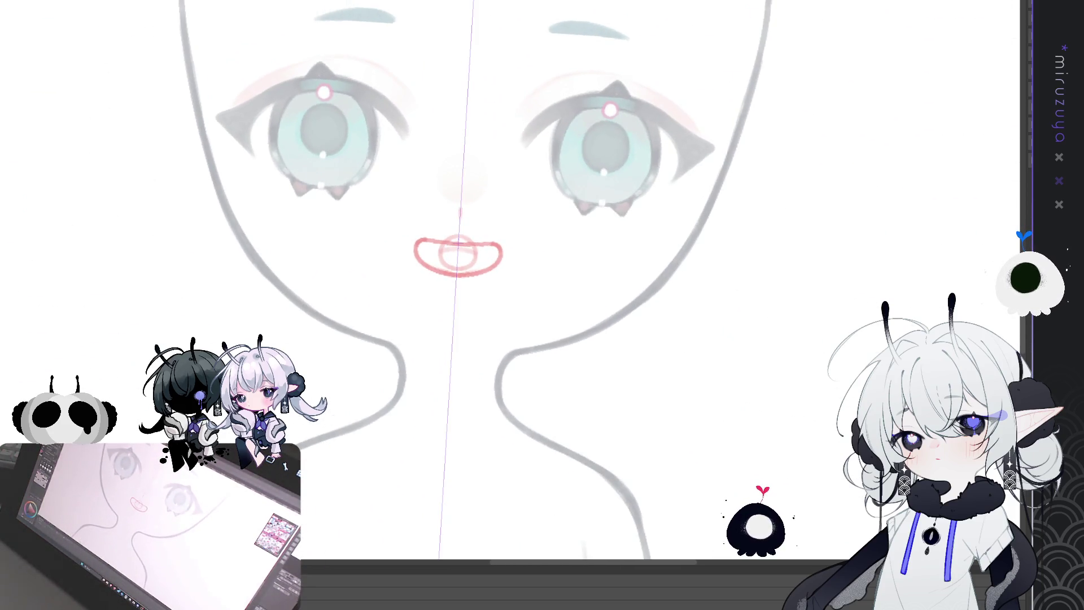
pyautogui.hotkey('ctrl', 'z')
pyautogui.hotkey('ctrl', 'y')
pyautogui.press('Up')
pyautogui.press('Up')
pyautogui.press('Up')
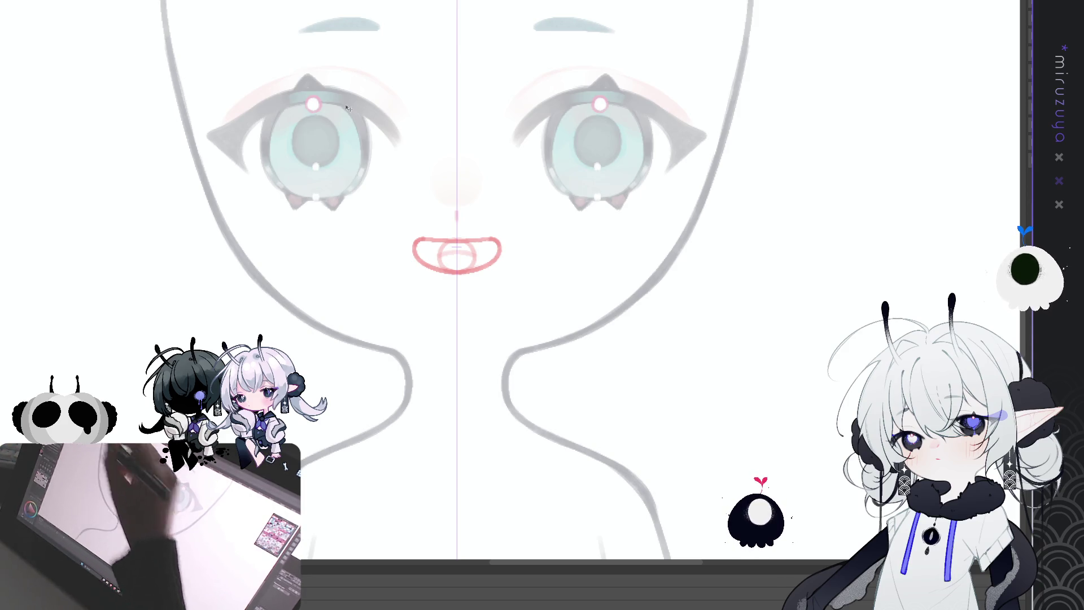
pyautogui.hotkey('ctrl', 'z')
pyautogui.hotkey('ctrl', 'y')
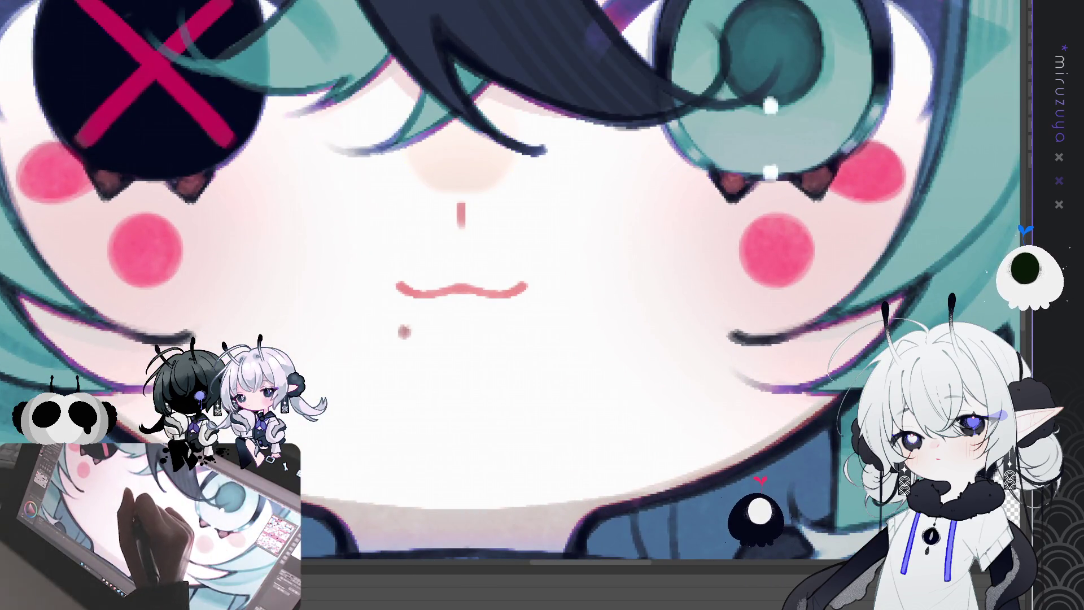
# - Select the reference character's mouth line, then deselect it
pyautogui.click(462, 290)
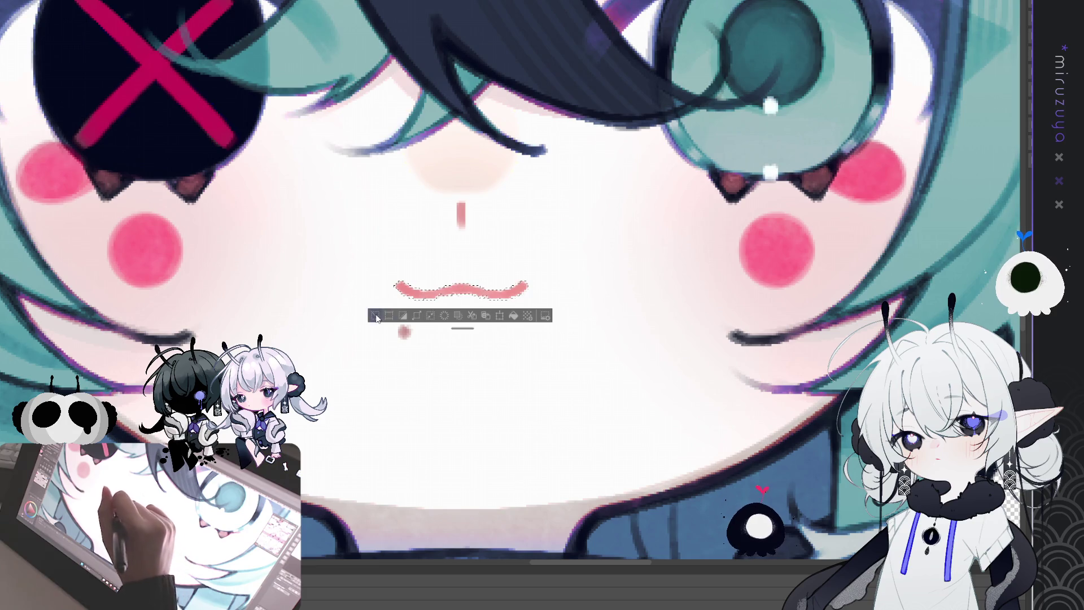
pyautogui.hotkey('ctrl', 'd')
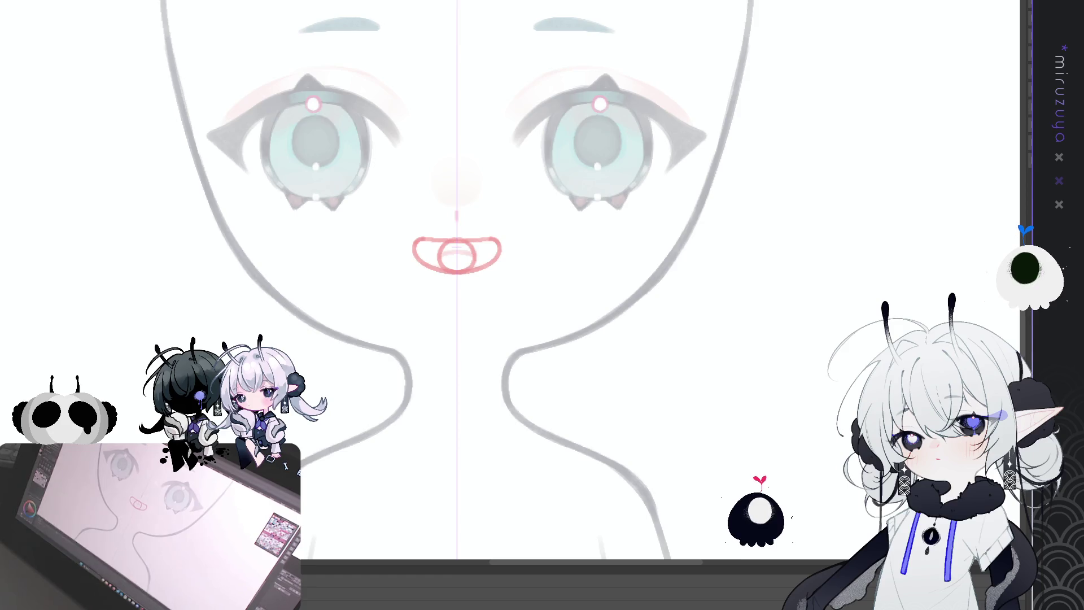
# - Remove the stray circle and fill the open mouth outline with pink
pyautogui.hotkey('ctrl', 'z')
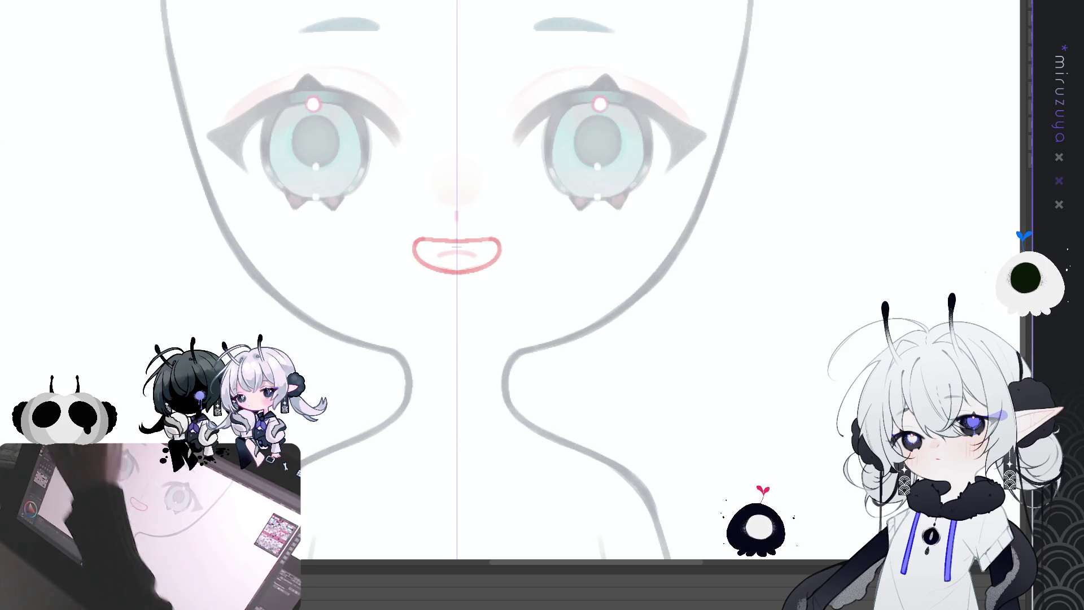
pyautogui.click(540, 260)
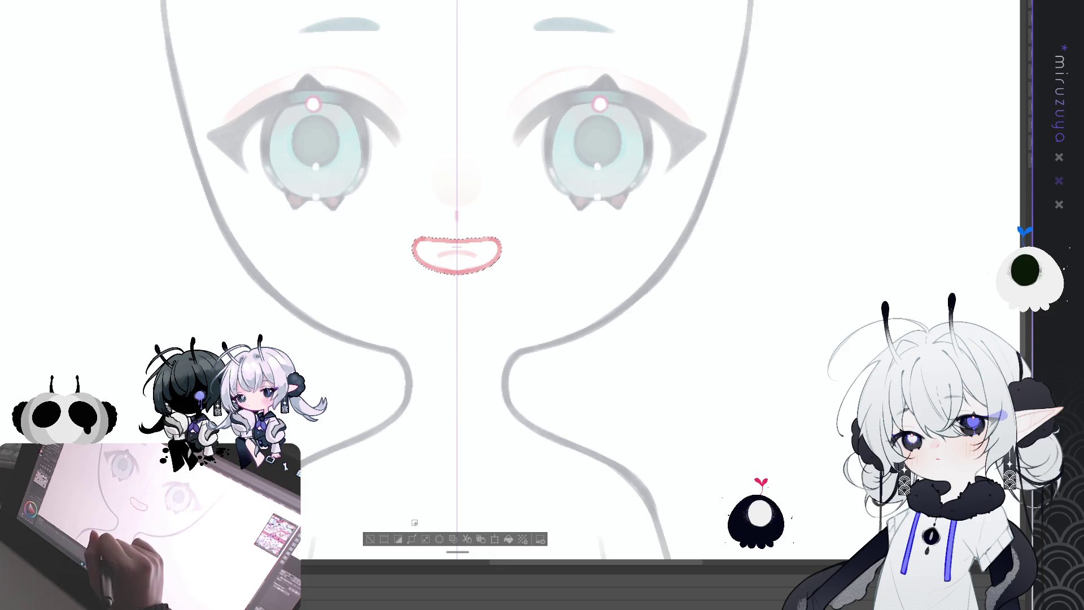
pyautogui.hotkey('ctrl', 'shift', 'i')
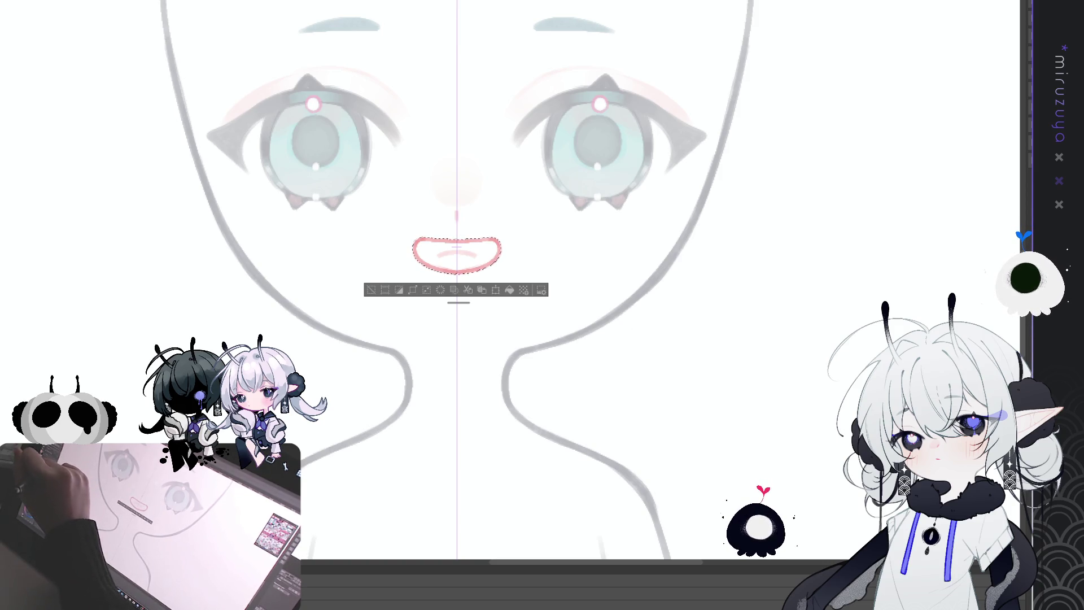
pyautogui.click(509, 289)
pyautogui.click(371, 290)
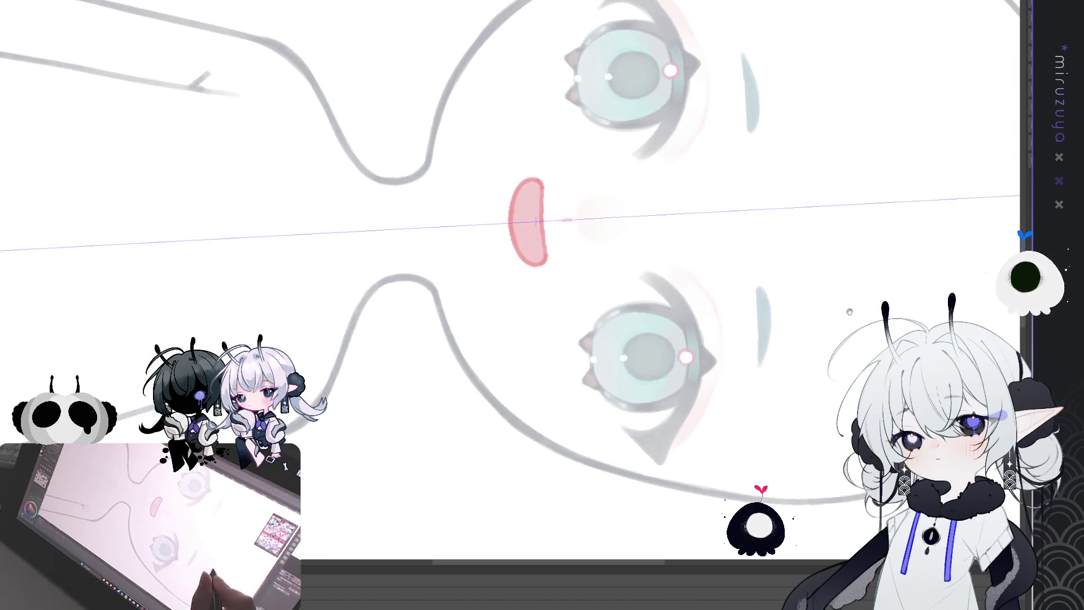
# - Paint lighter bands inside the mouth for tongue and upper teeth, then reset the view
pyautogui.moveTo(945, 259); pyautogui.dragTo(909, 278)
pyautogui.hotkey('ctrl', '@')
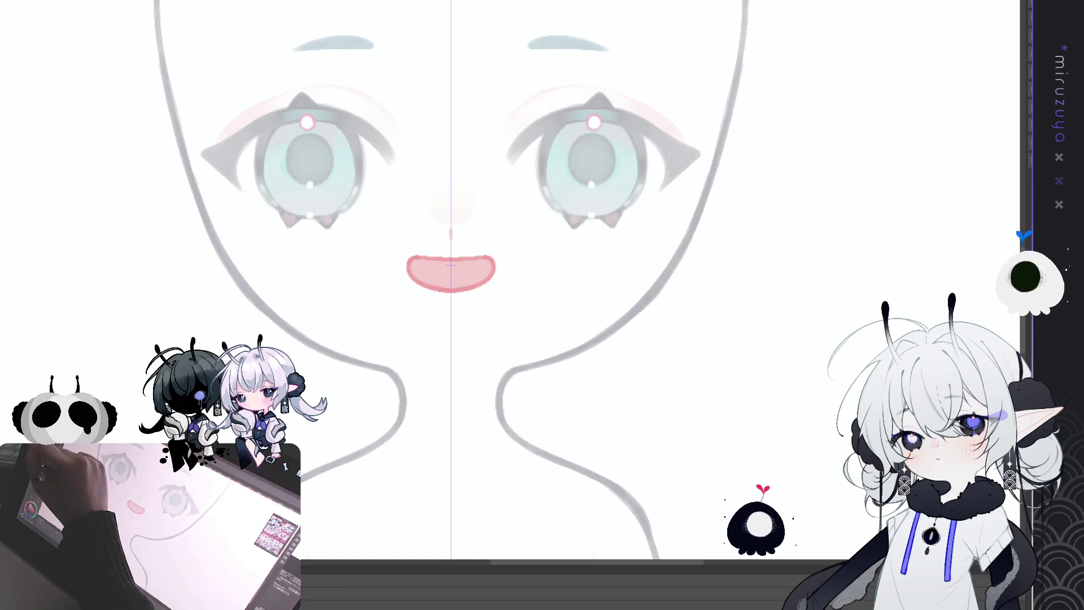
pyautogui.moveTo(421, 277); pyautogui.dragTo(489, 276)
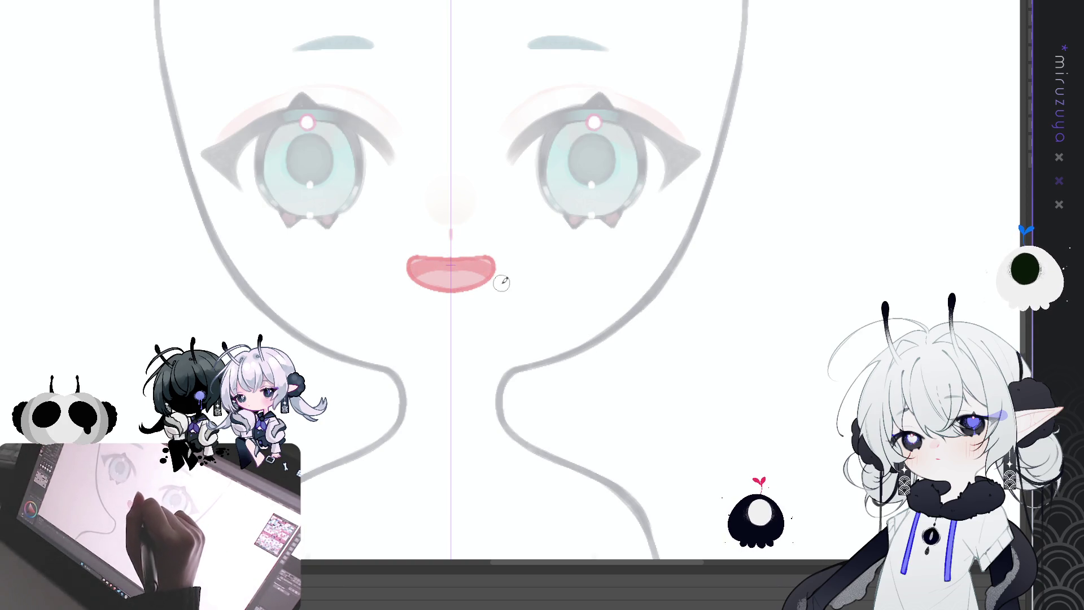
pyautogui.moveTo(412, 276); pyautogui.dragTo(492, 272)
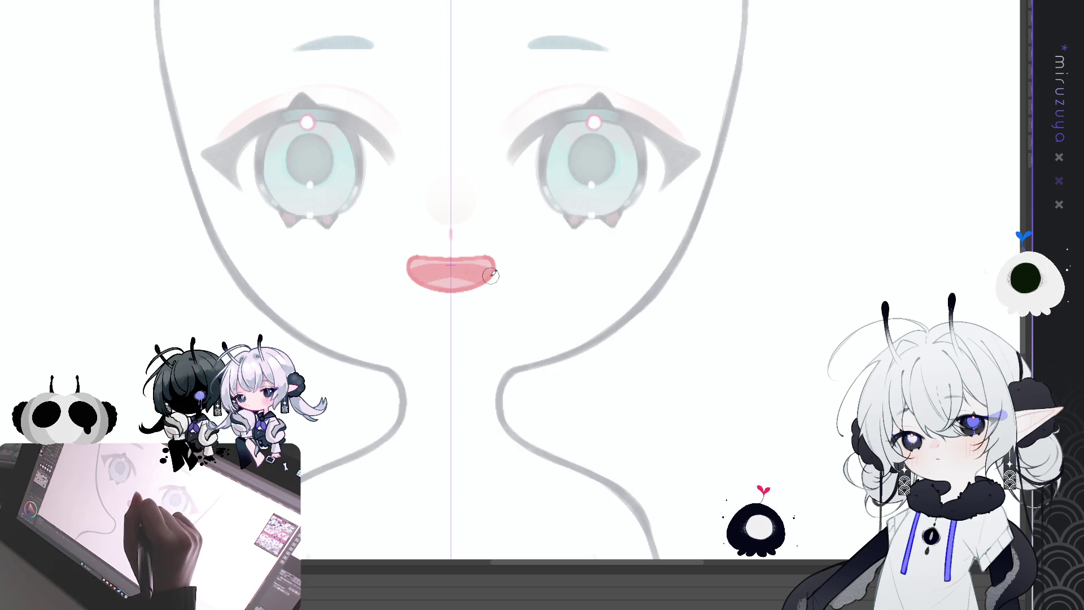
pyautogui.moveTo(412, 266); pyautogui.dragTo(489, 266)
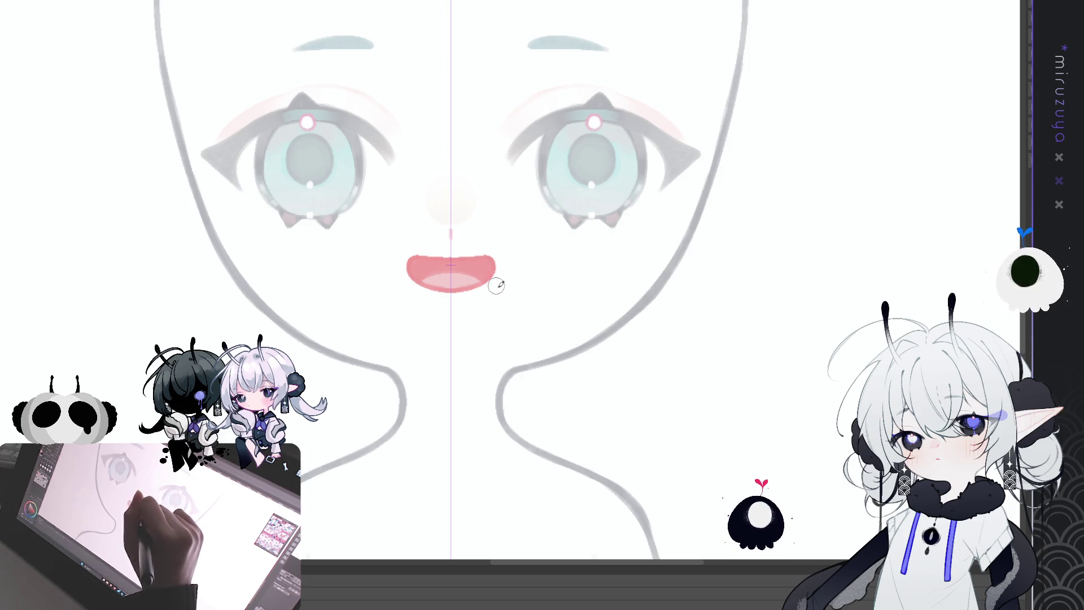
pyautogui.moveTo(502, 266)
pyautogui.mouseDown()
pyautogui.moveTo(486, 237)
pyautogui.moveTo(511, 218)
pyautogui.mouseUp()
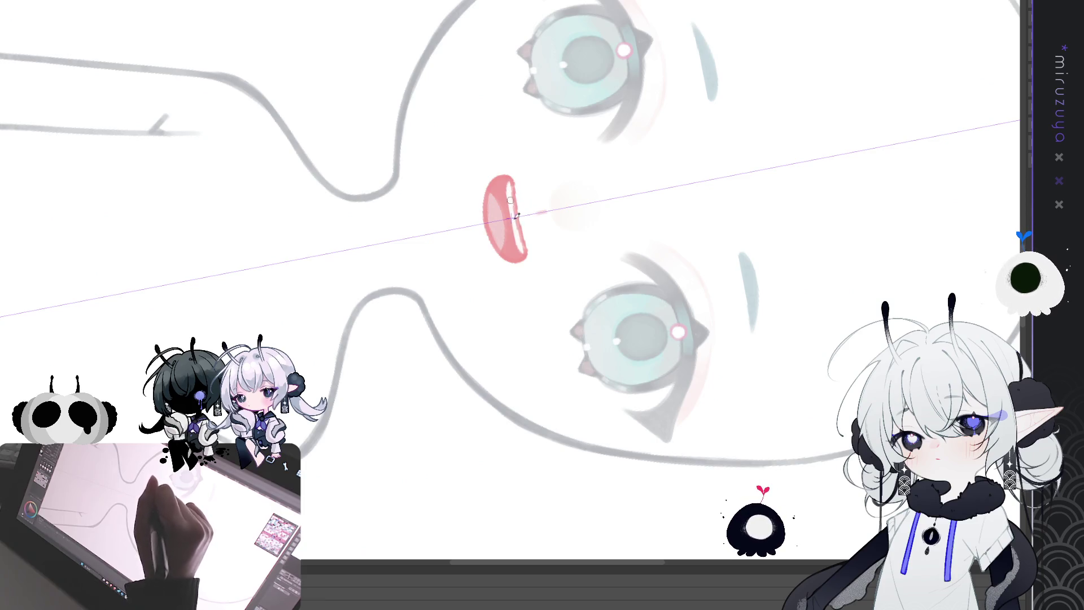
pyautogui.moveTo(502, 335); pyautogui.dragTo(943, 206)
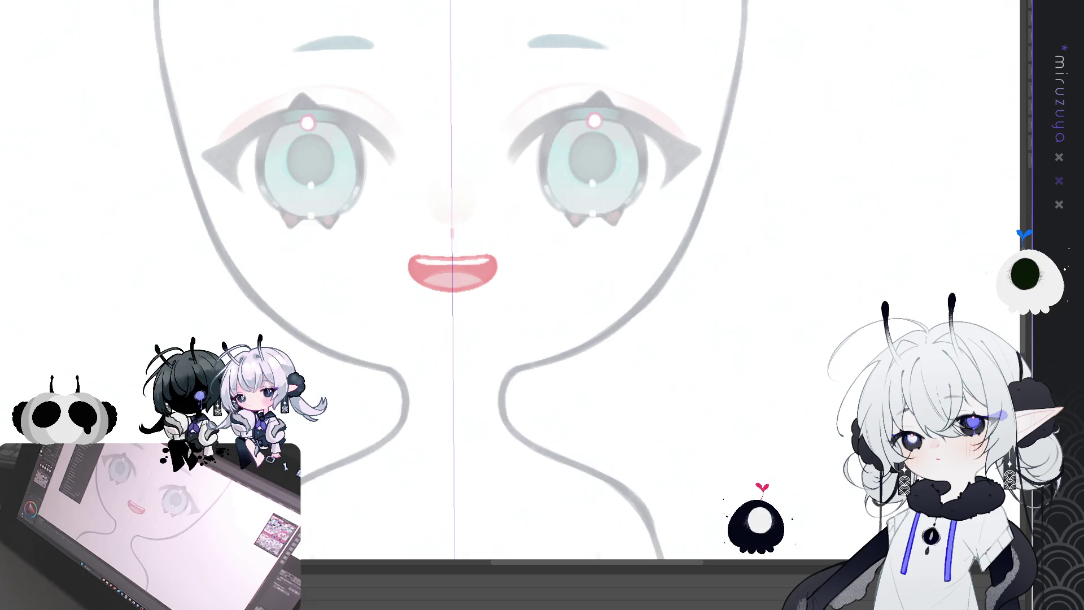
pyautogui.hotkey('ctrl', '0')
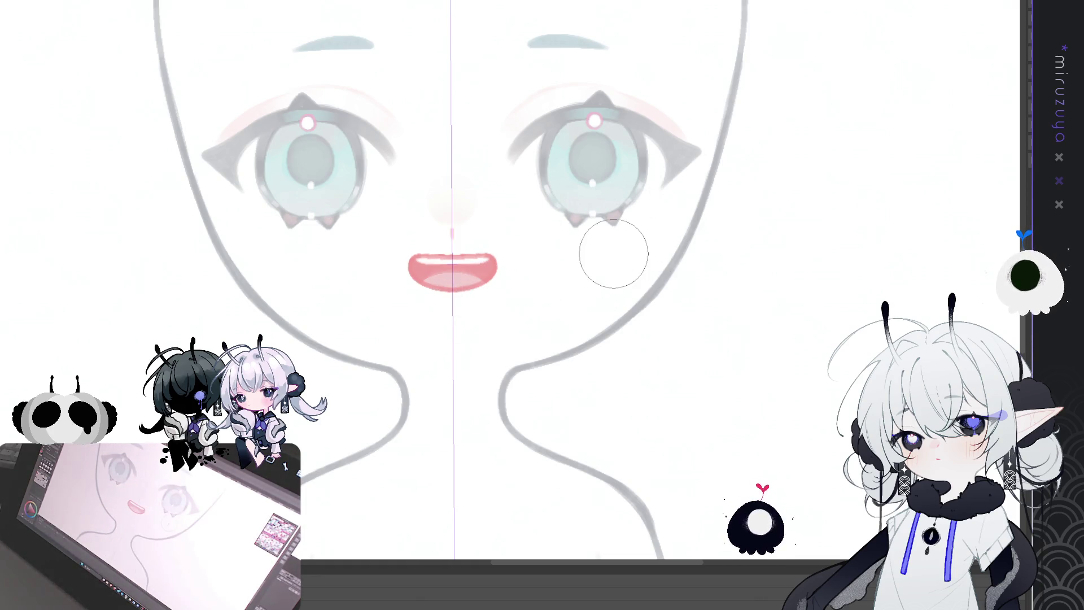
# - Hide the wide open mouth and draw a small round o-shaped mouth below the nose
pyautogui.hotkey('ctrl', 'z')
pyautogui.hotkey('ctrl', 'y')
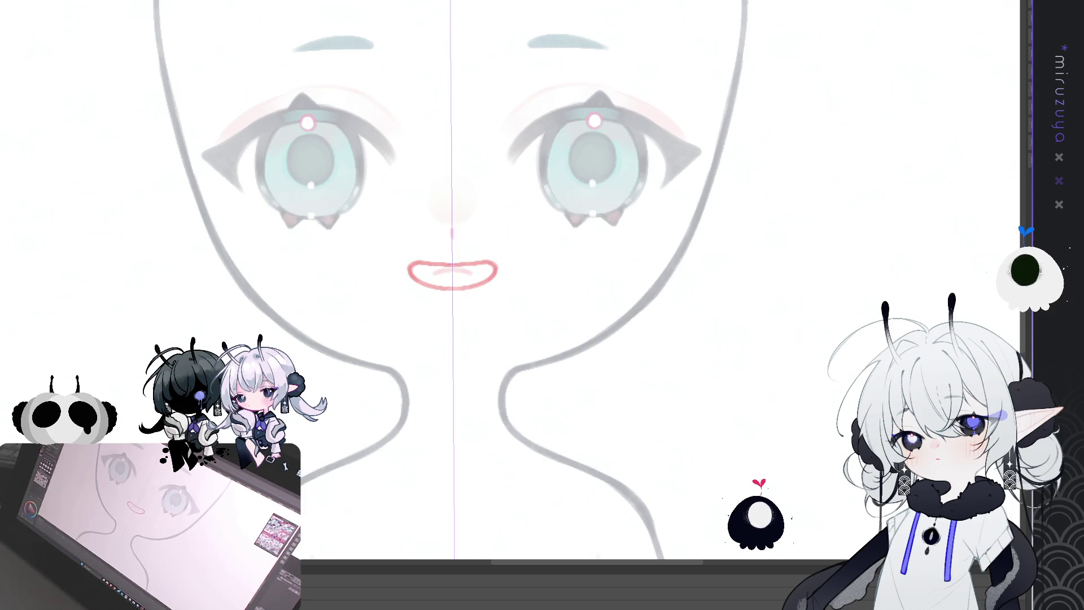
pyautogui.hotkey('ctrl', 'z')
pyautogui.moveTo(452, 256); pyautogui.dragTo(453, 257)
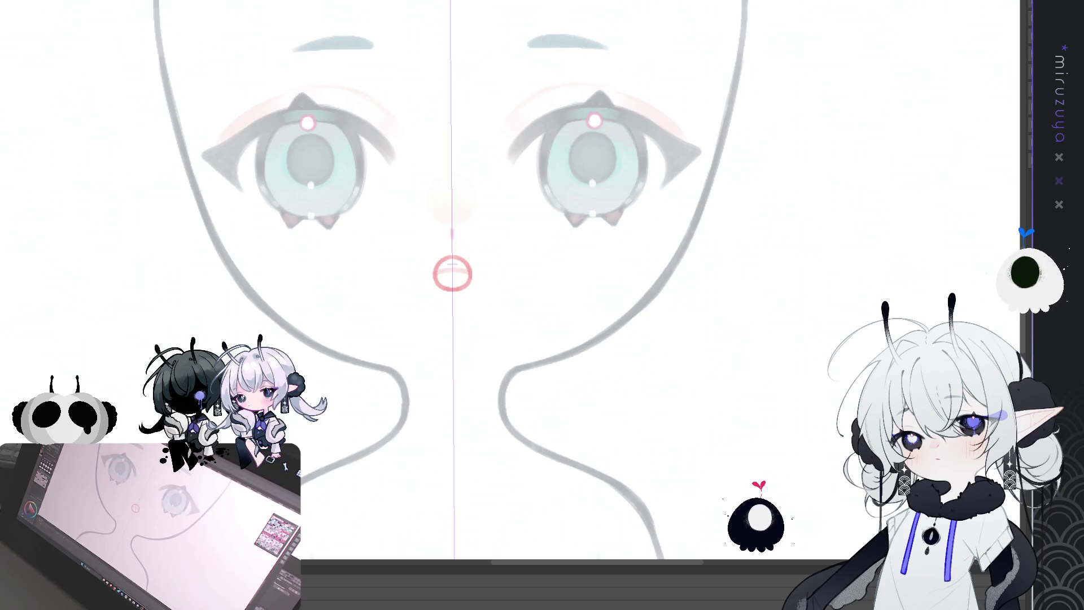
# - Inspect the small mouth up close, then pick its inside with the Auto Select wand
pyautogui.scroll(1, 452, 277)
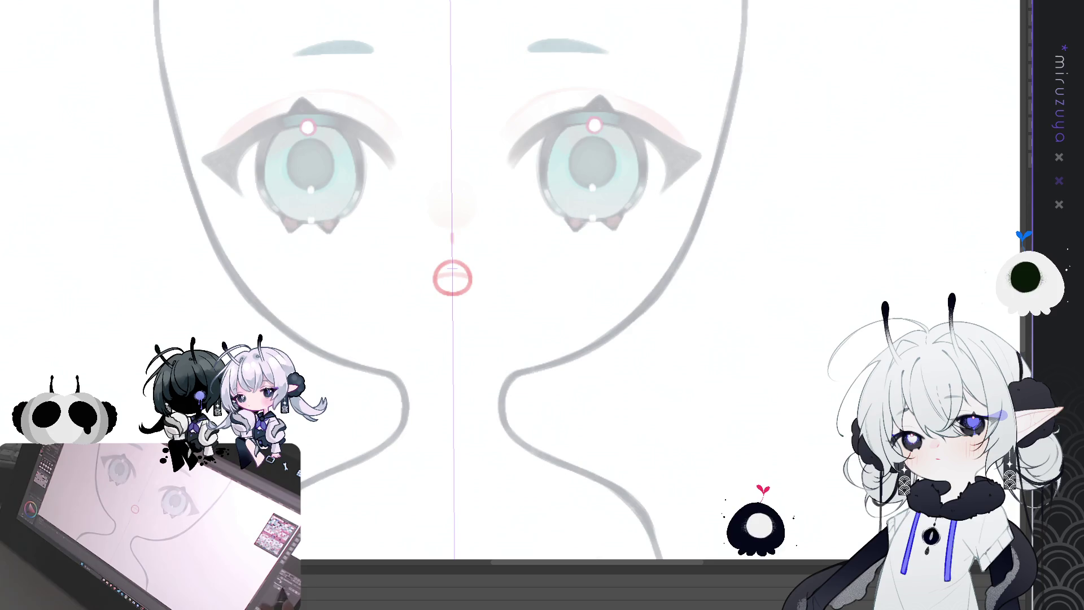
pyautogui.hotkey('ctrl', '+')
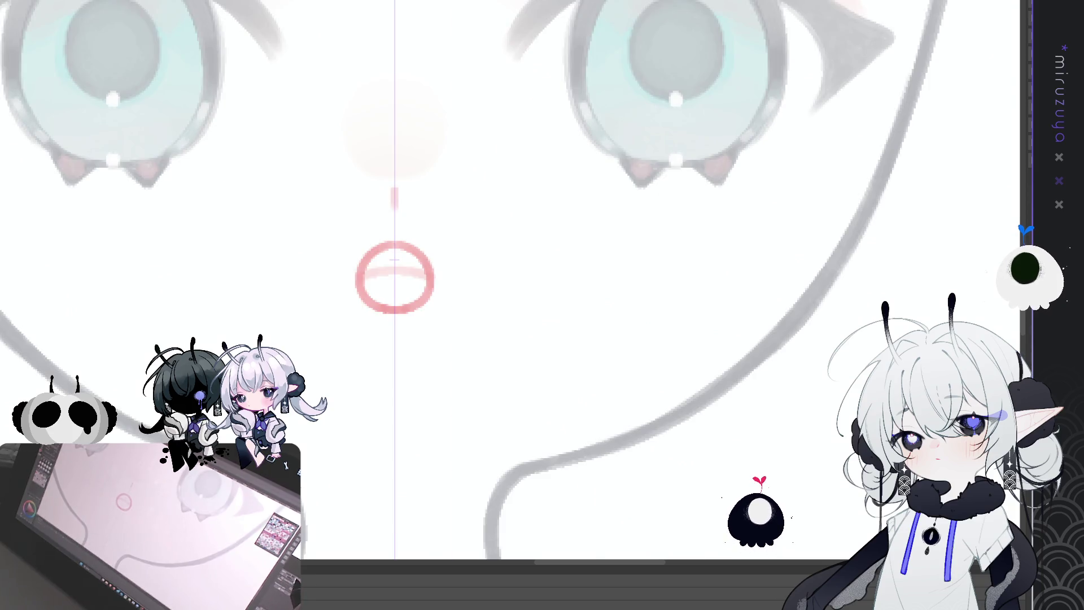
pyautogui.hotkey('ctrl', '-')
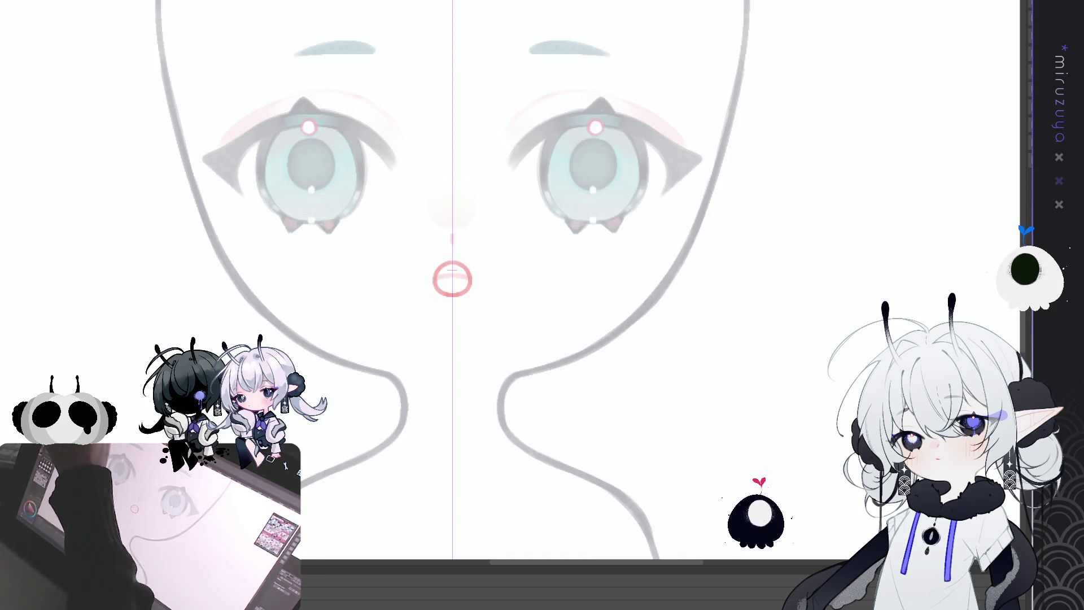
pyautogui.click(623, 282)
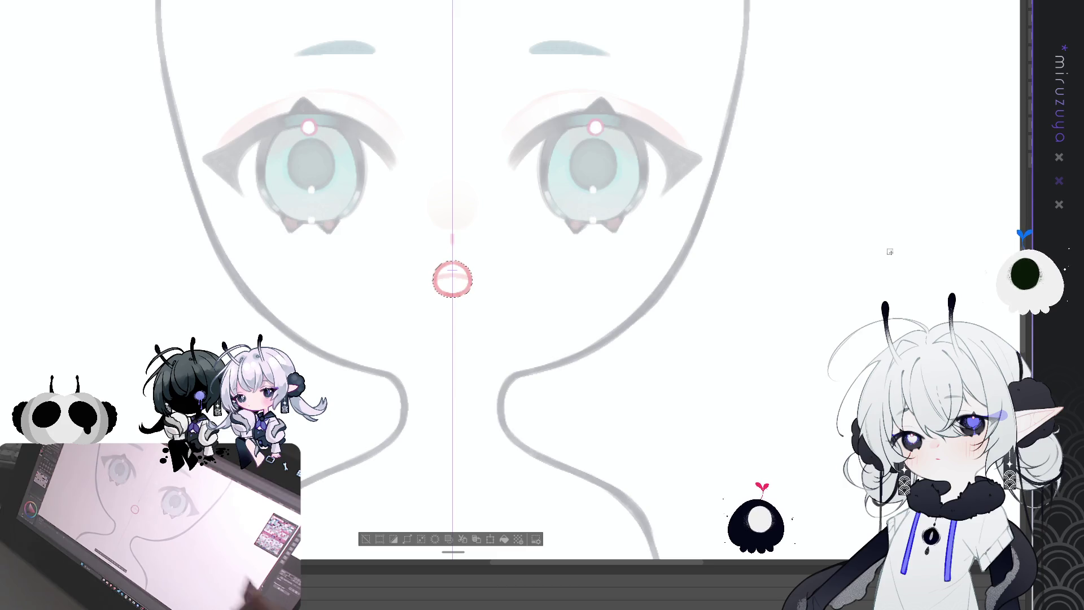
# - Fill the round mouth selection with pink from the launcher bar, deselect, and rotate to check
pyautogui.moveTo(453, 552); pyautogui.dragTo(454, 325)
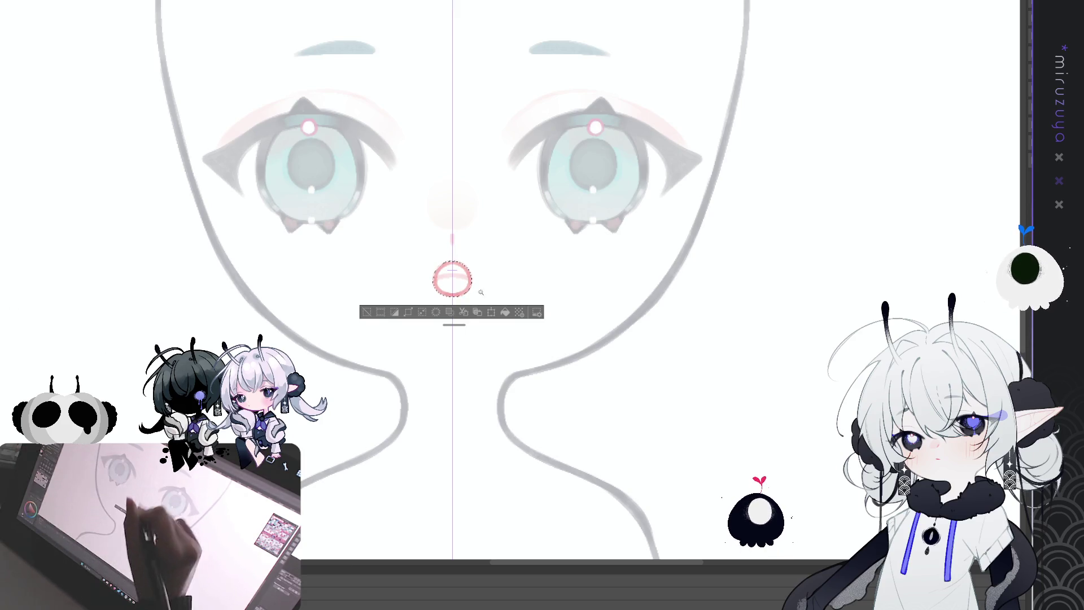
pyautogui.click(505, 312)
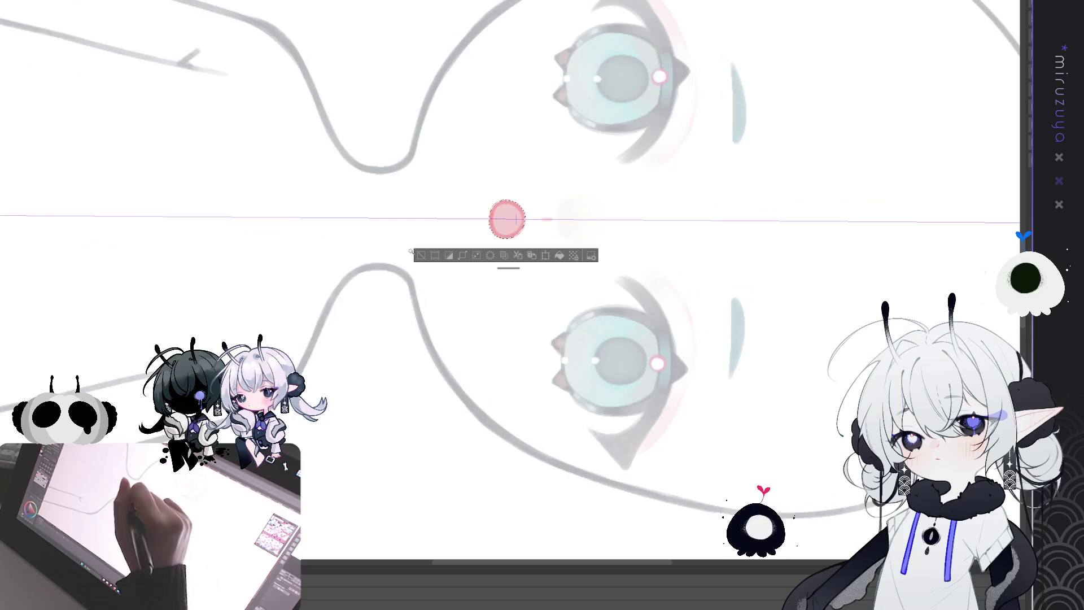
pyautogui.hotkey('ctrl', 'd')
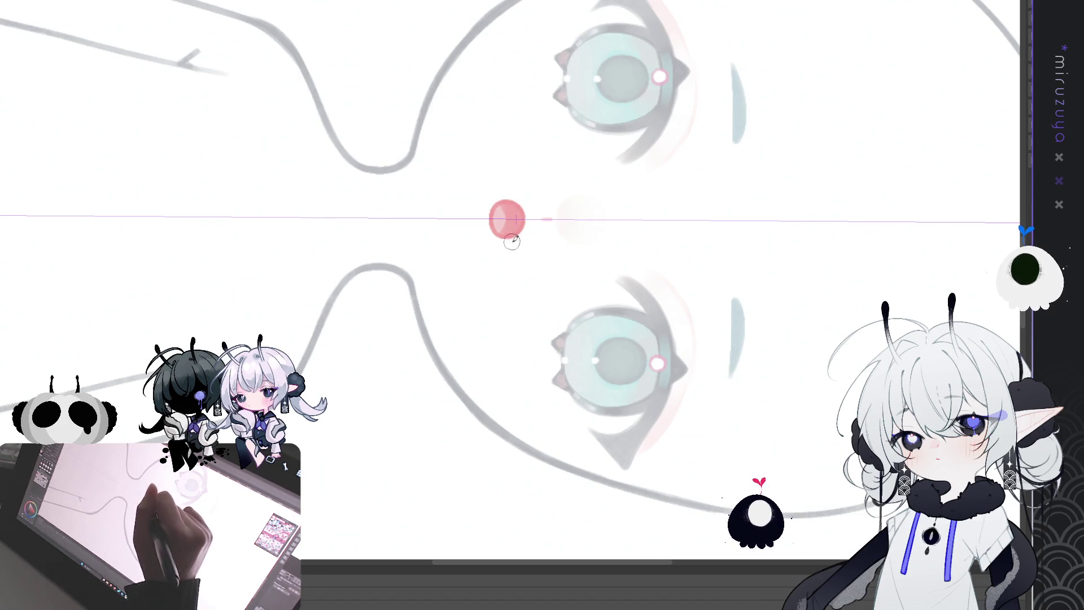
pyautogui.moveTo(414, 448); pyautogui.dragTo(458, 288)
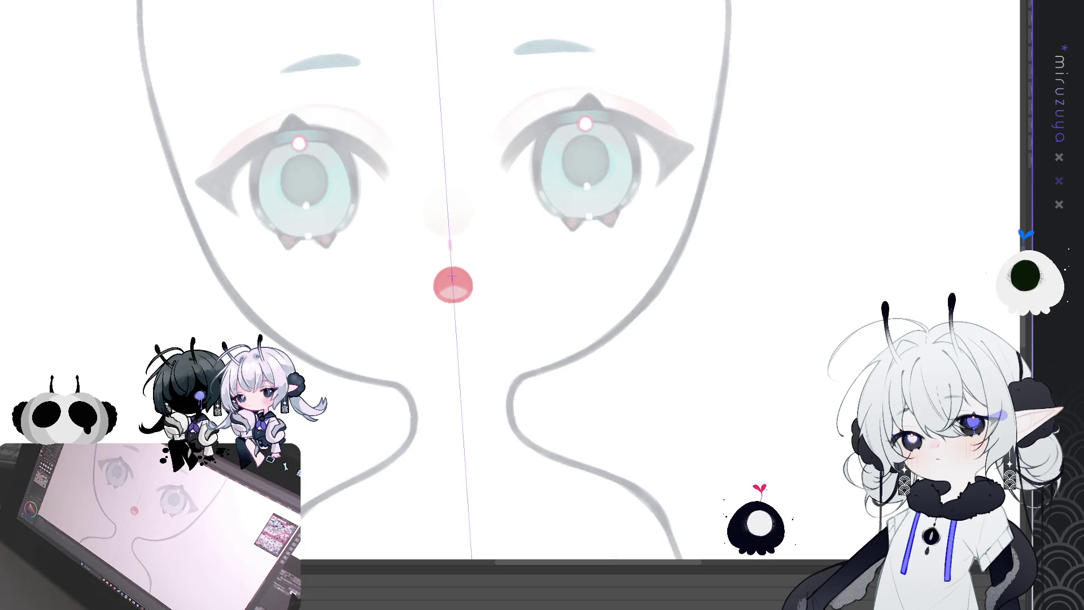
# - Turn the face sideways and redraw both sides of the wide smiling mouth outline
pyautogui.hotkey('ctrl', '@')
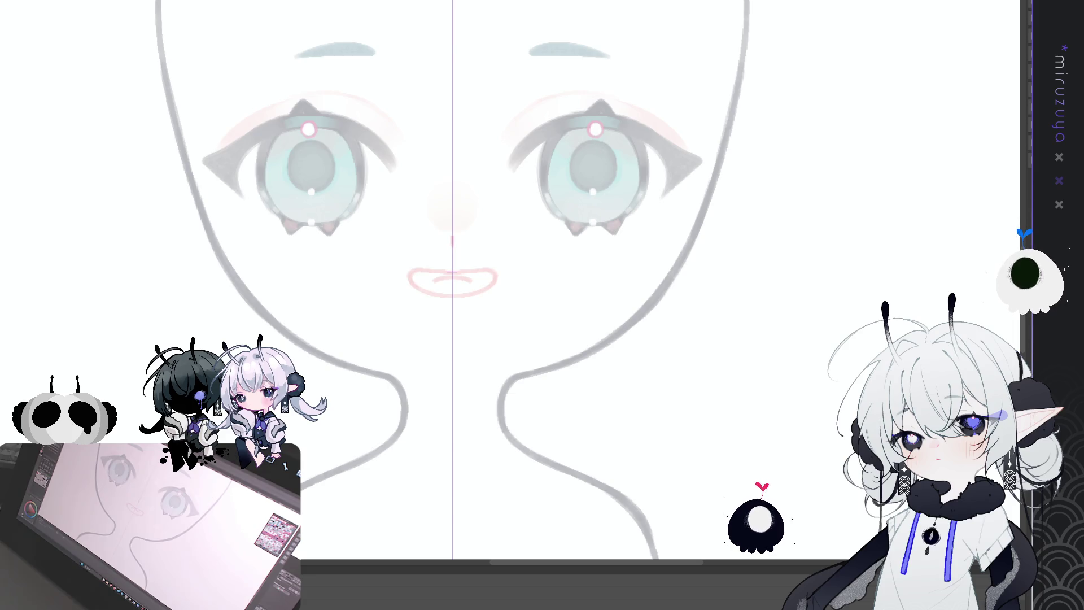
pyautogui.moveTo(542, 169); pyautogui.dragTo(677, 282)
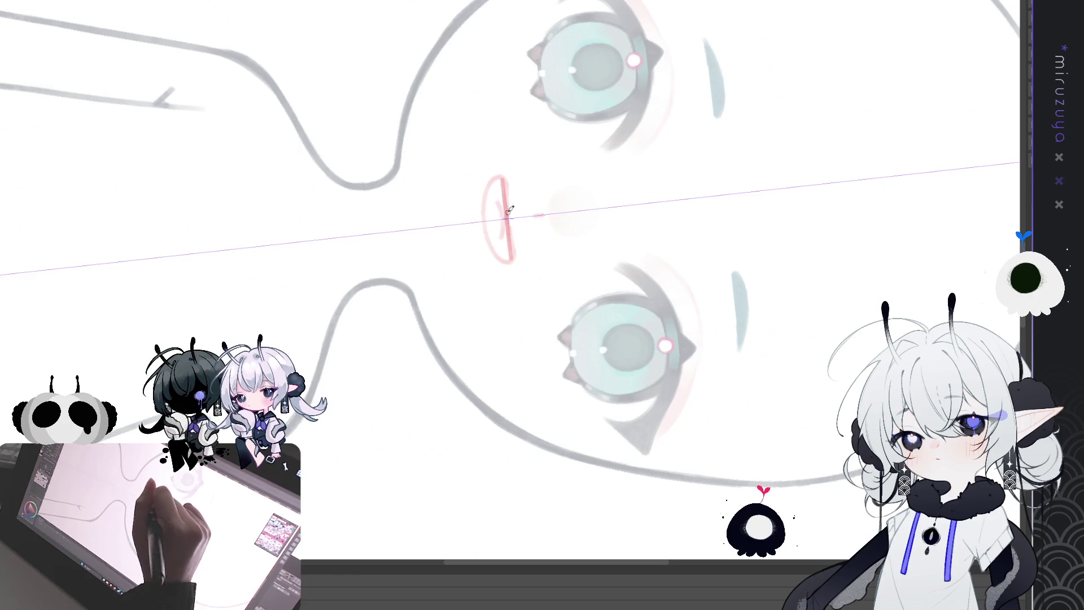
pyautogui.moveTo(510, 255); pyautogui.dragTo(507, 181)
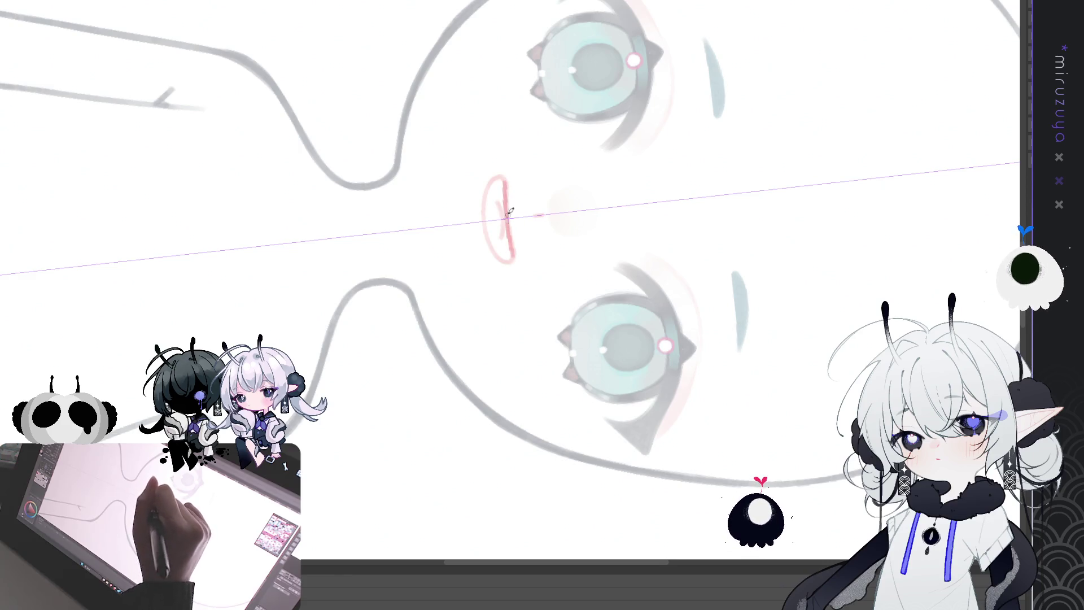
pyautogui.moveTo(510, 261); pyautogui.dragTo(499, 177)
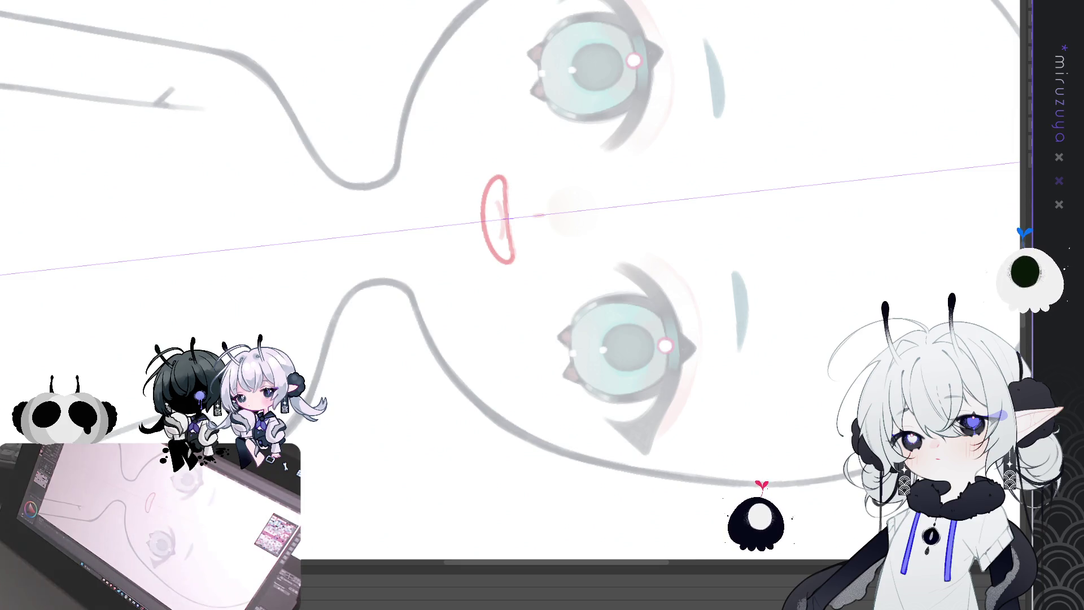
pyautogui.hotkey('ctrl', '@')
# - Raise the mouth outline slightly and toggle its teeth-and-tongue fill on and off
pyautogui.moveTo(452, 282); pyautogui.dragTo(452, 277)
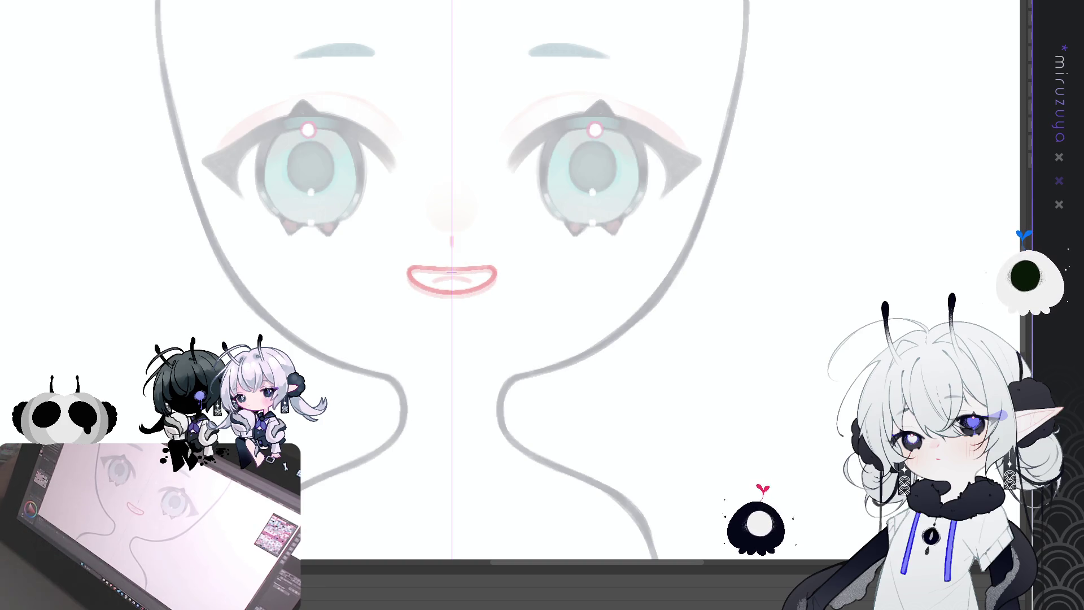
pyautogui.press('Return')
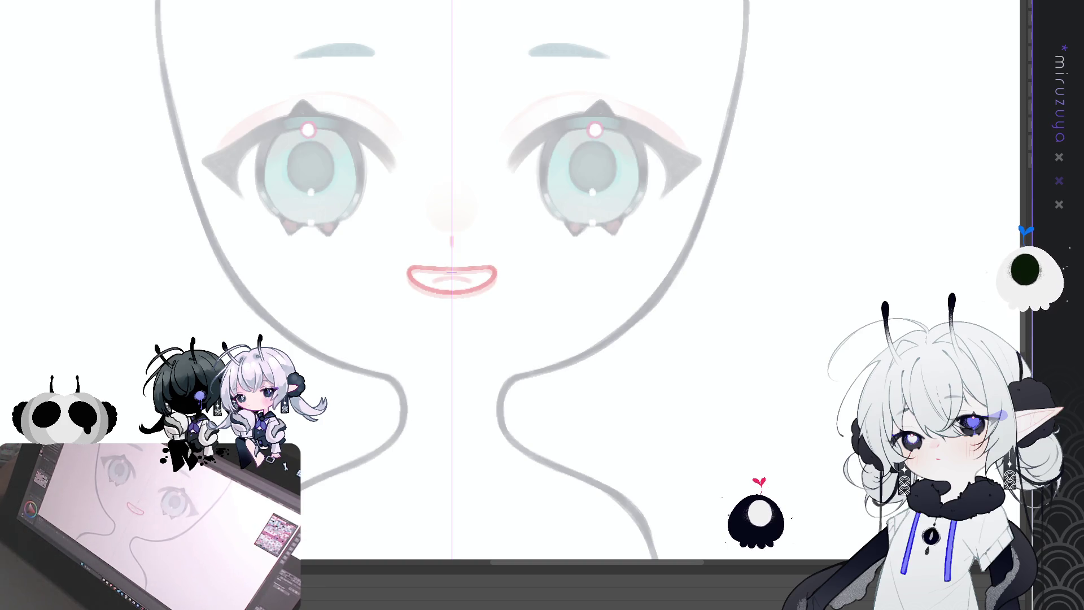
pyautogui.hotkey('ctrl', 'z')
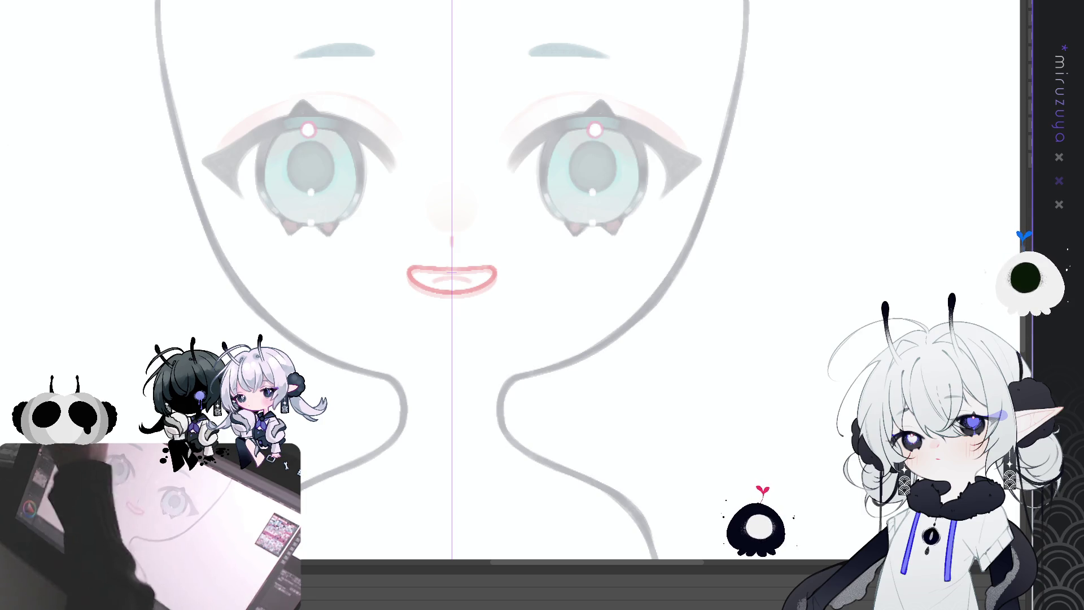
# - Undo the extra stroke under the lower lip and restore the mouth's pink fill, teeth and tongue
pyautogui.hotkey('ctrl', 'shift', 'a')
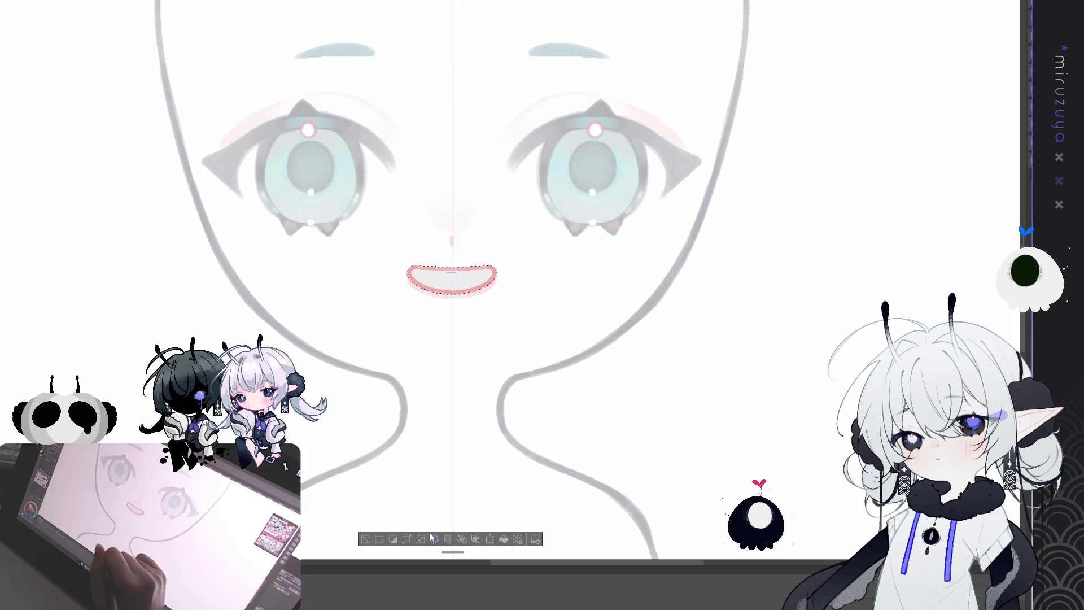
pyautogui.hotkey('ctrl', 'd')
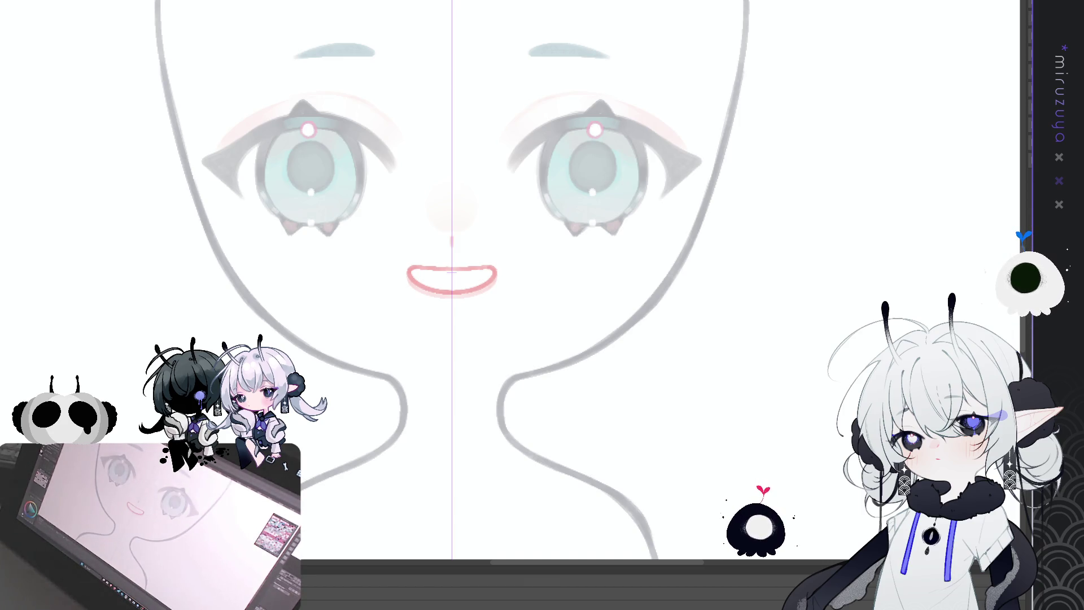
pyautogui.hotkey('ctrl', 'z')
pyautogui.hotkey('ctrl', 'z')
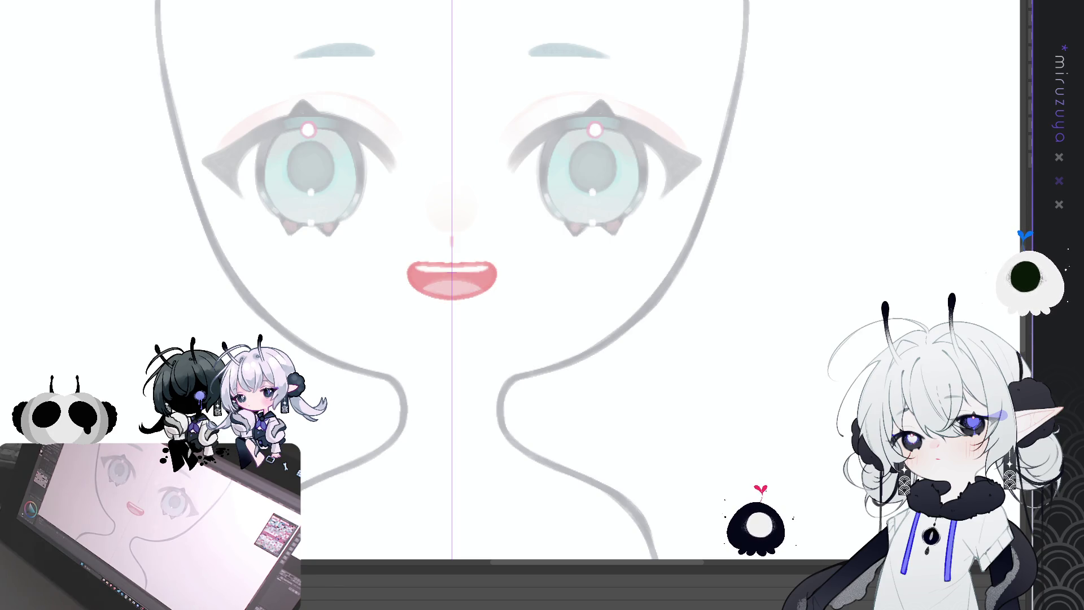
pyautogui.hotkey('ctrl', 'y')
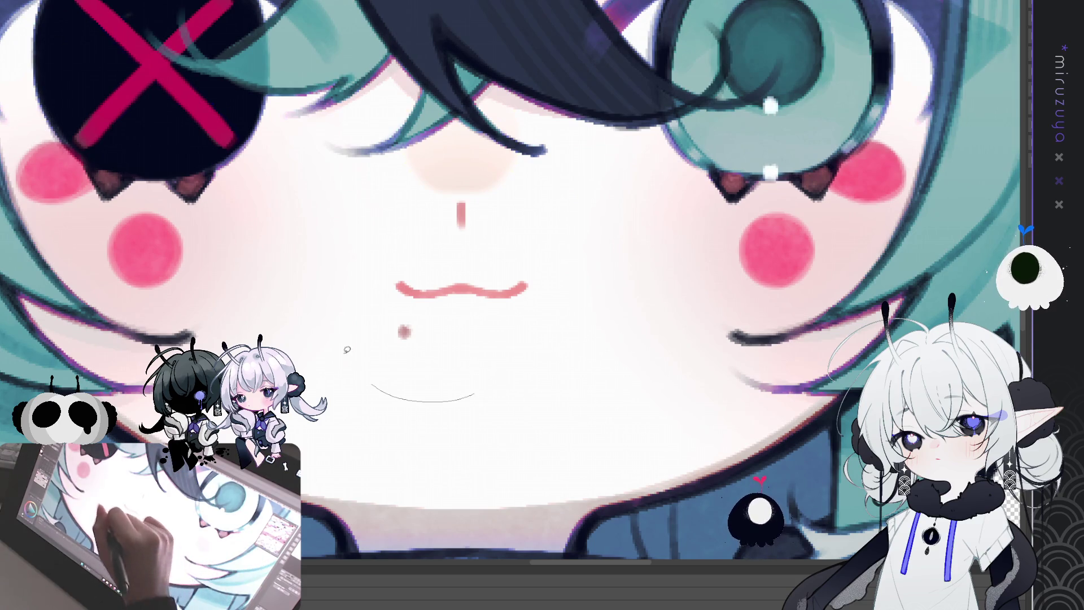
# - Draw a thin curved chin line below the mouth, then fit the whole artwork to the window
pyautogui.moveTo(535, 364); pyautogui.dragTo(418, 387)
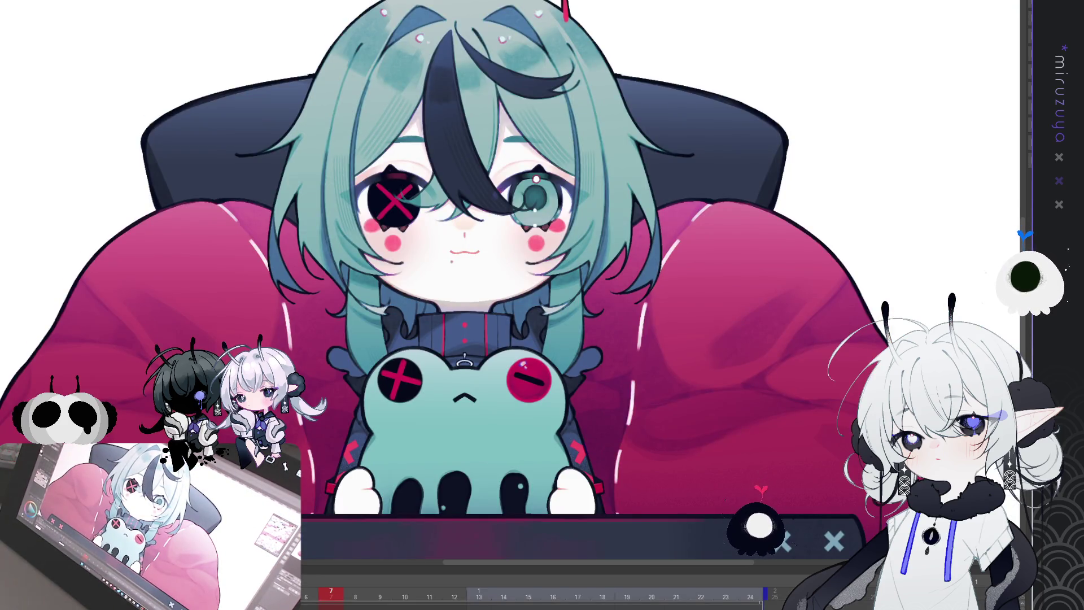
pyautogui.hotkey('ctrl', '0')
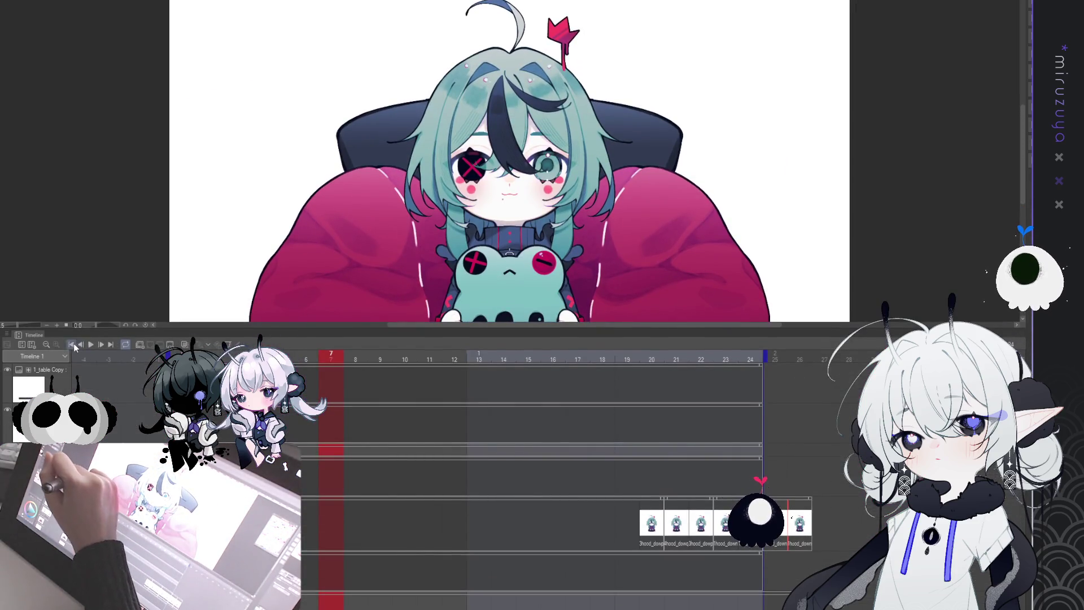
pyautogui.click(72, 344)
pyautogui.click(90, 344)
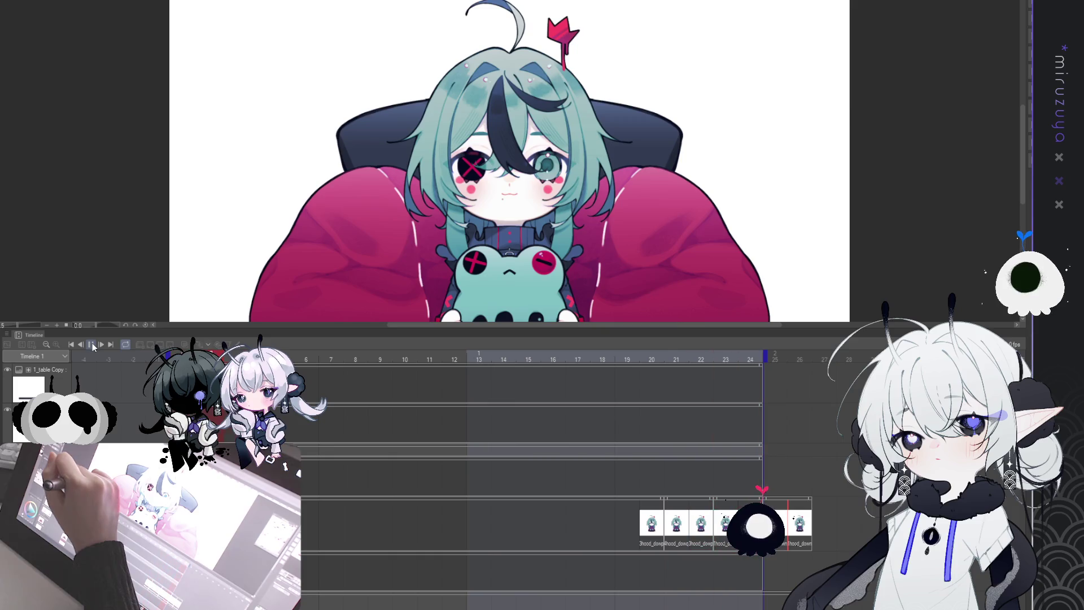
pyautogui.click(92, 344)
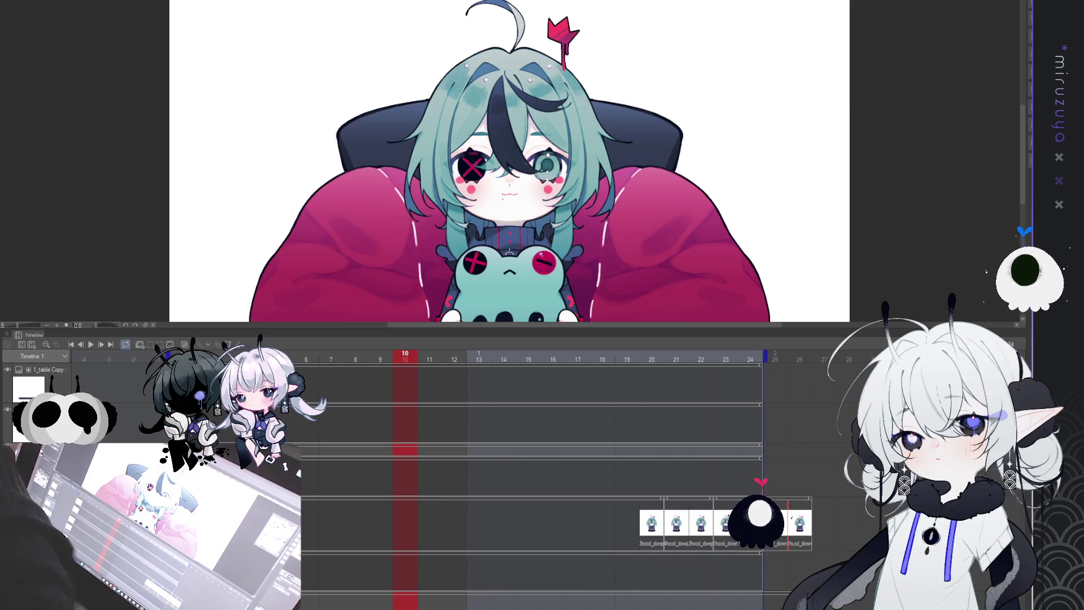
pyautogui.click(651, 519)
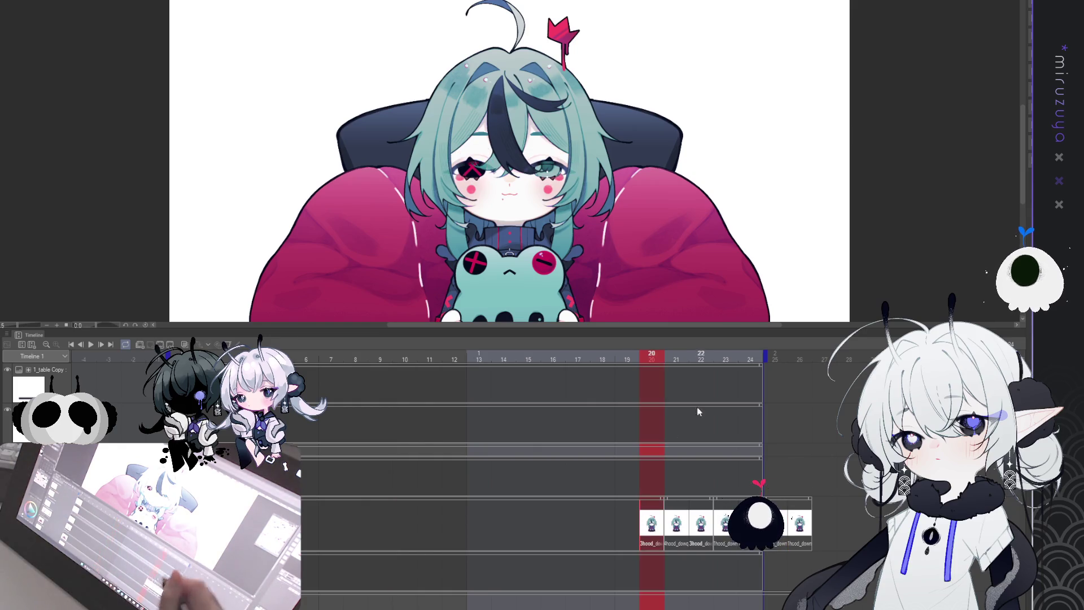
pyautogui.click(676, 523)
pyautogui.moveTo(677, 523)
pyautogui.mouseDown()
pyautogui.moveTo(728, 520)
pyautogui.moveTo(652, 520)
pyautogui.mouseUp()
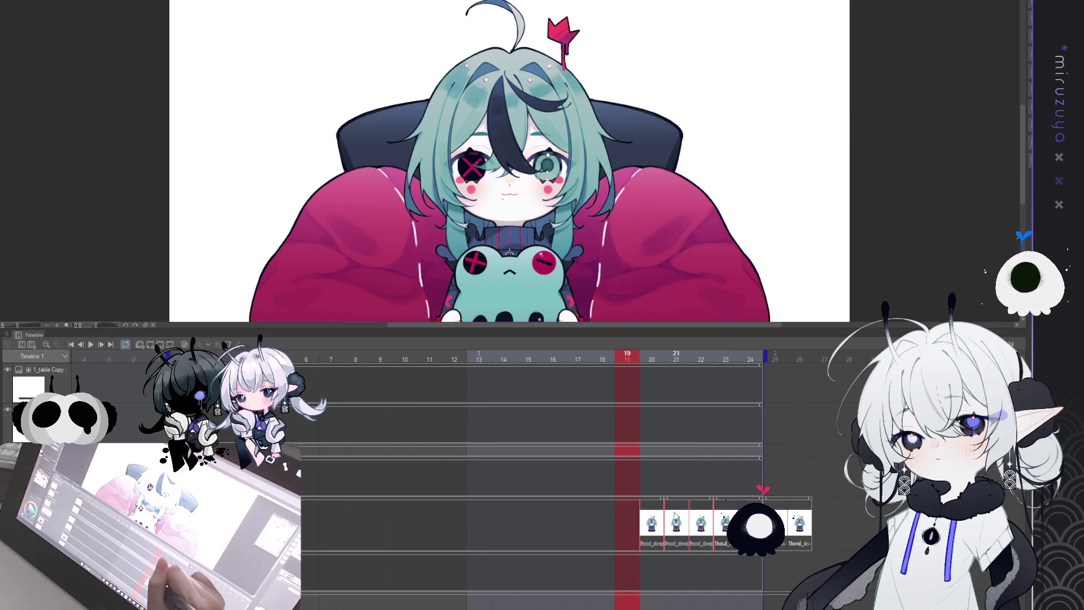
pyautogui.moveTo(585, 520); pyautogui.dragTo(740, 495)
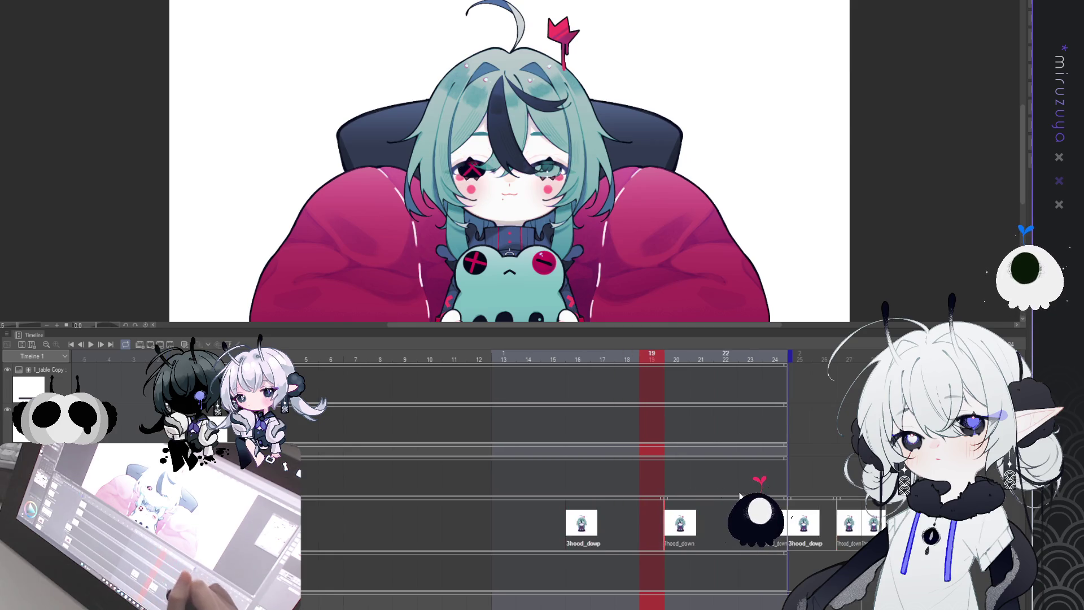
pyautogui.hotkey('ctrl', 'z')
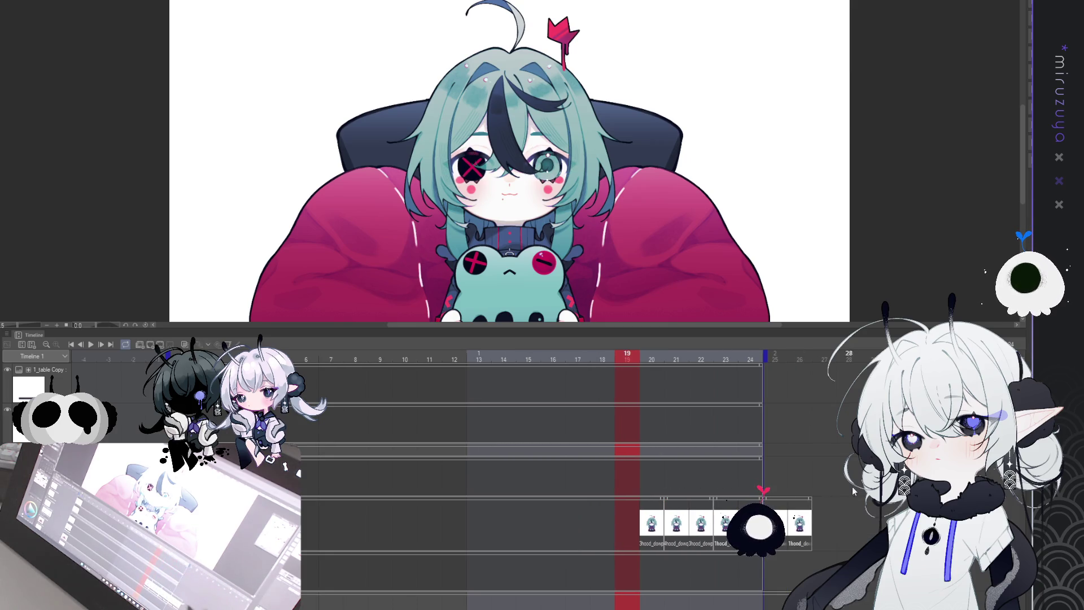
# - Scrub the timeline between frames 17 and 24 to find the closed-eyes frame 21
pyautogui.scroll(-3, 542, 480)
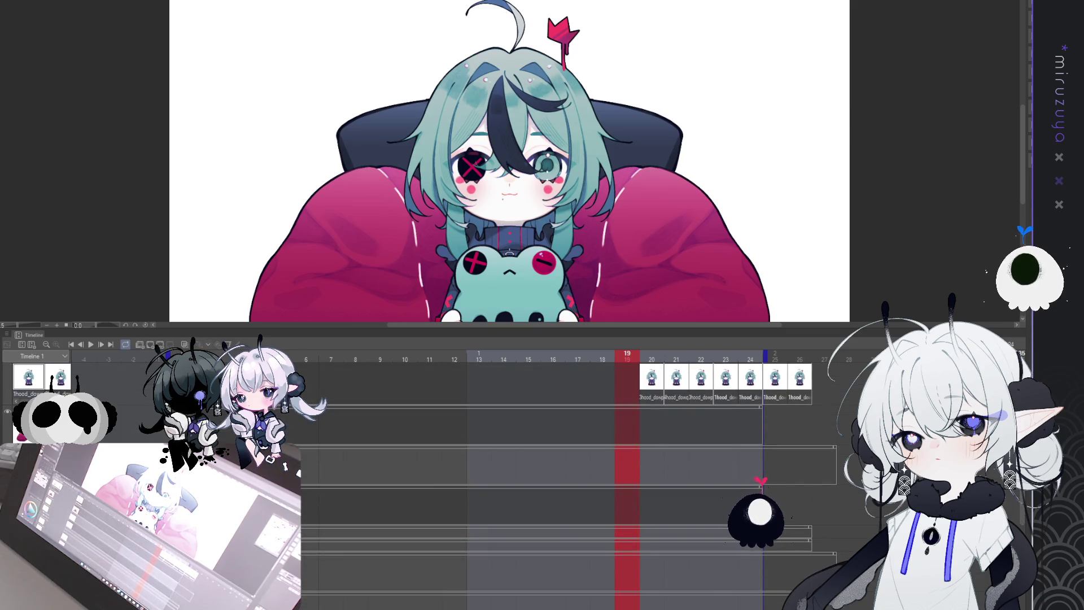
pyautogui.scroll(1, 635, 441)
pyautogui.click(750, 435)
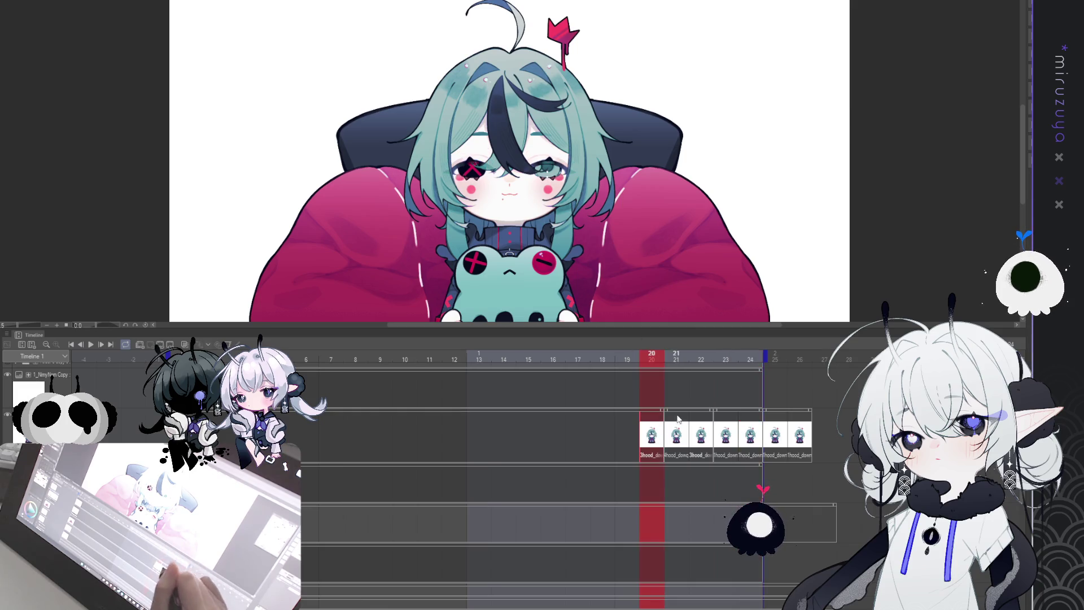
pyautogui.moveTo(679, 435); pyautogui.dragTo(775, 435)
pyautogui.hotkey('ctrl', 'z')
pyautogui.hotkey('ctrl', 'z')
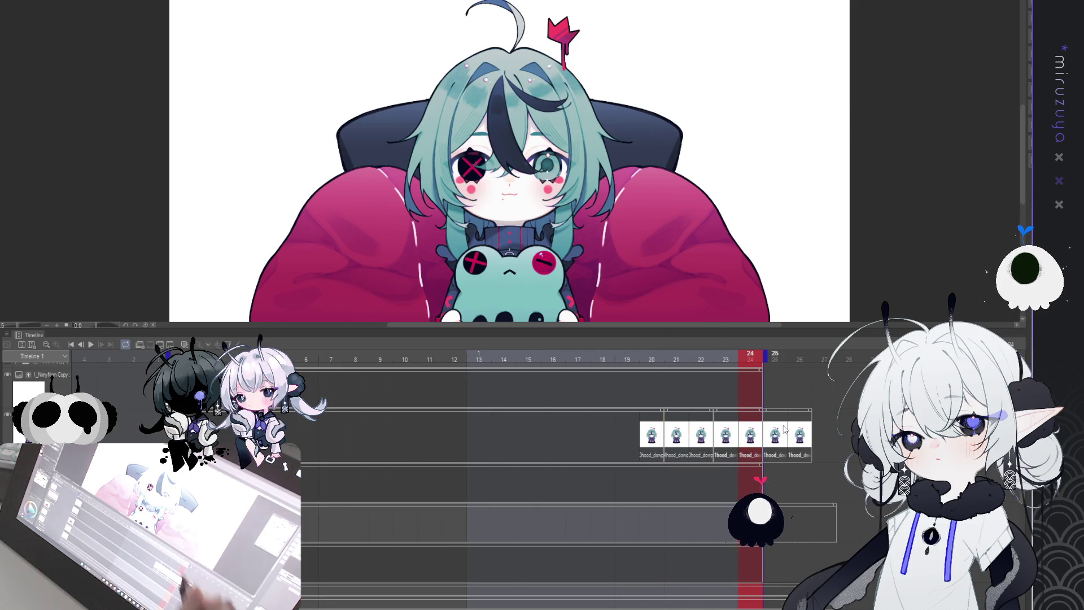
pyautogui.click(578, 428)
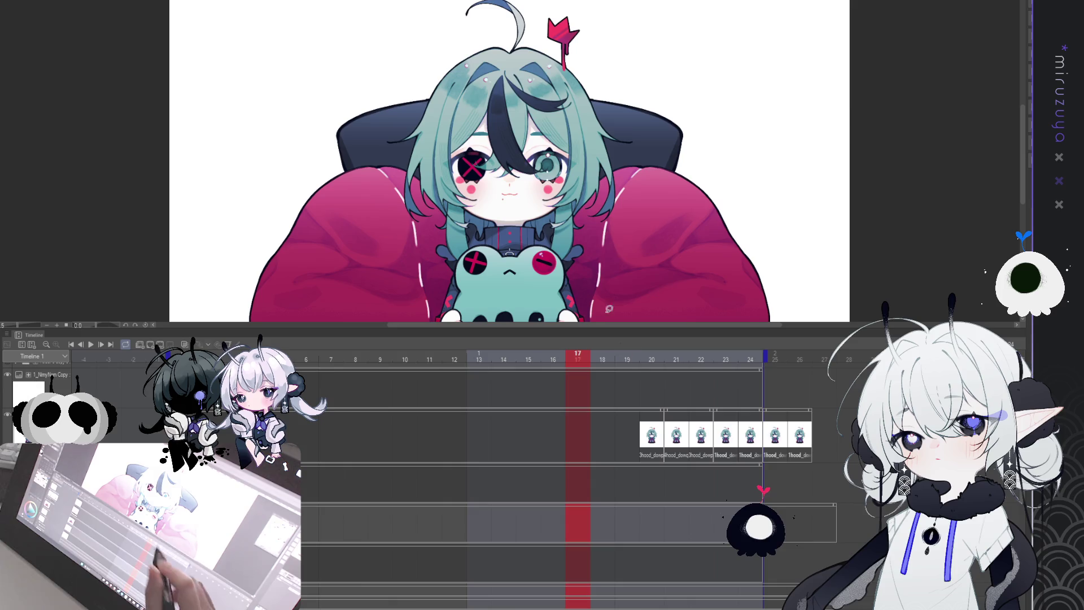
pyautogui.click(650, 436)
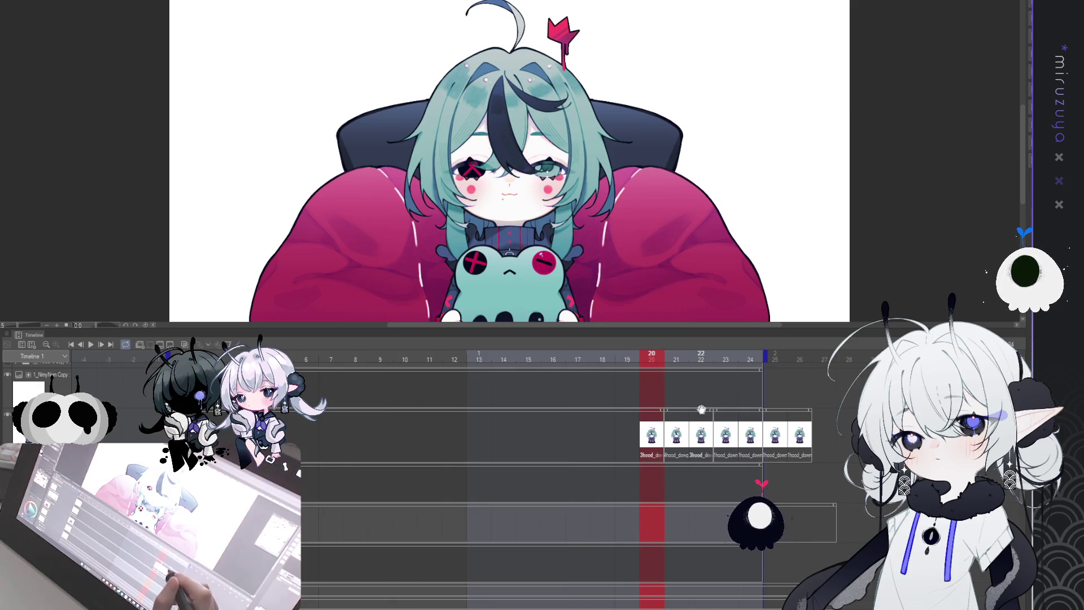
pyautogui.press('Right')
# - Paste the blink cels into frames 19 to 25 and play back to check the blink
pyautogui.moveTo(629, 433); pyautogui.dragTo(779, 434)
pyautogui.hscroll(-3, 563, 436)
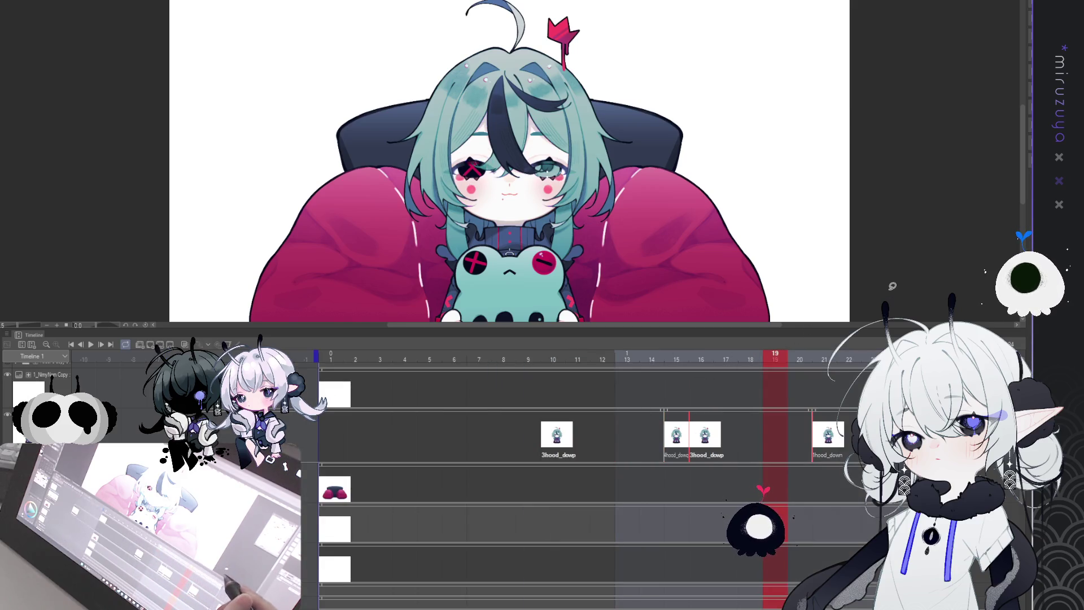
pyautogui.hotkey('ctrl', 'v')
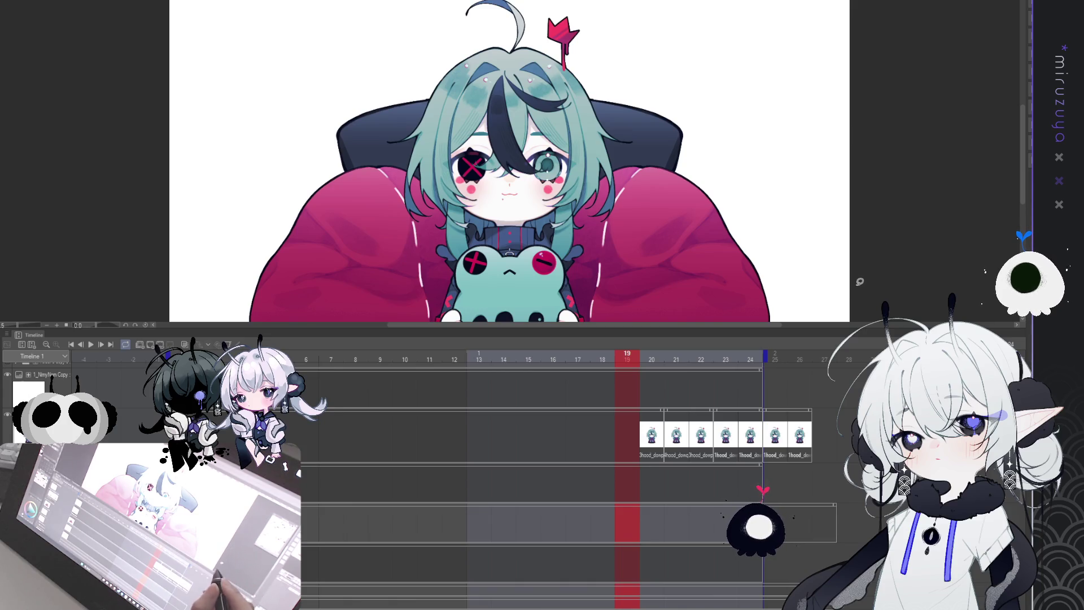
pyautogui.click(91, 344)
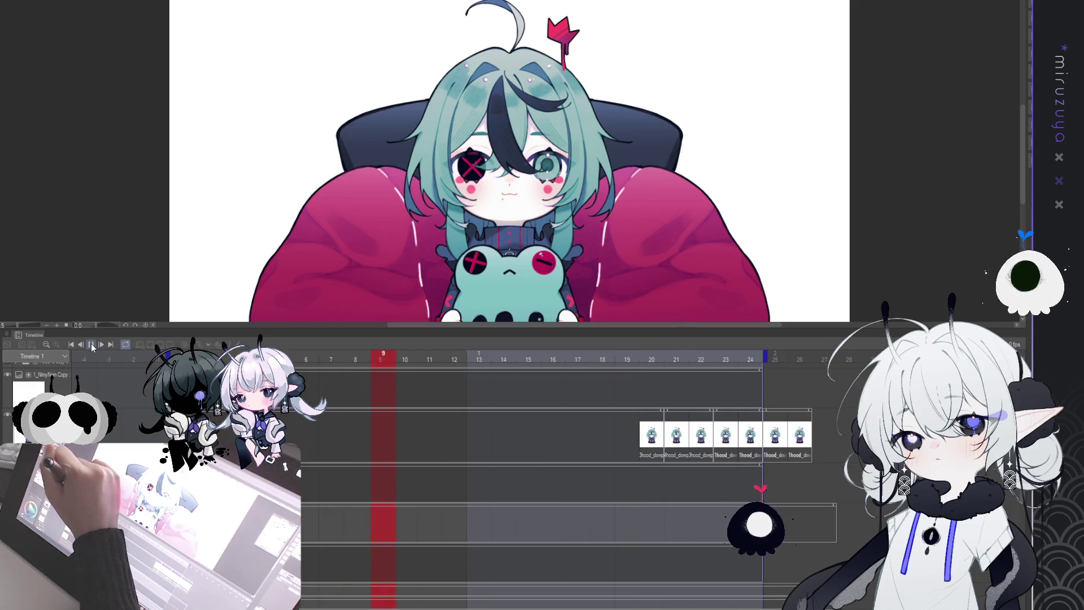
pyautogui.click(91, 345)
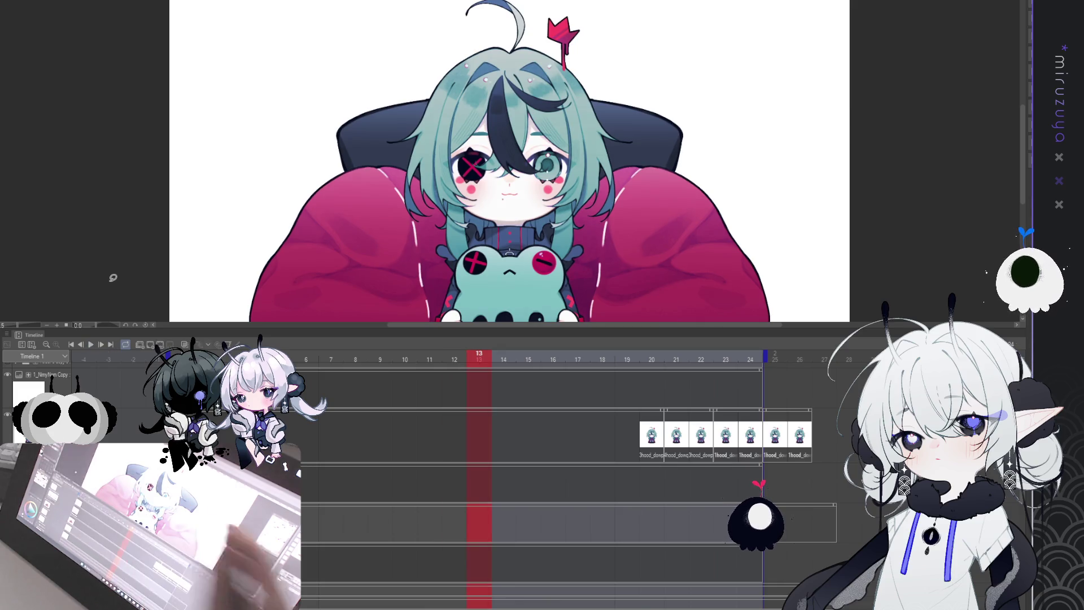
pyautogui.click(654, 434)
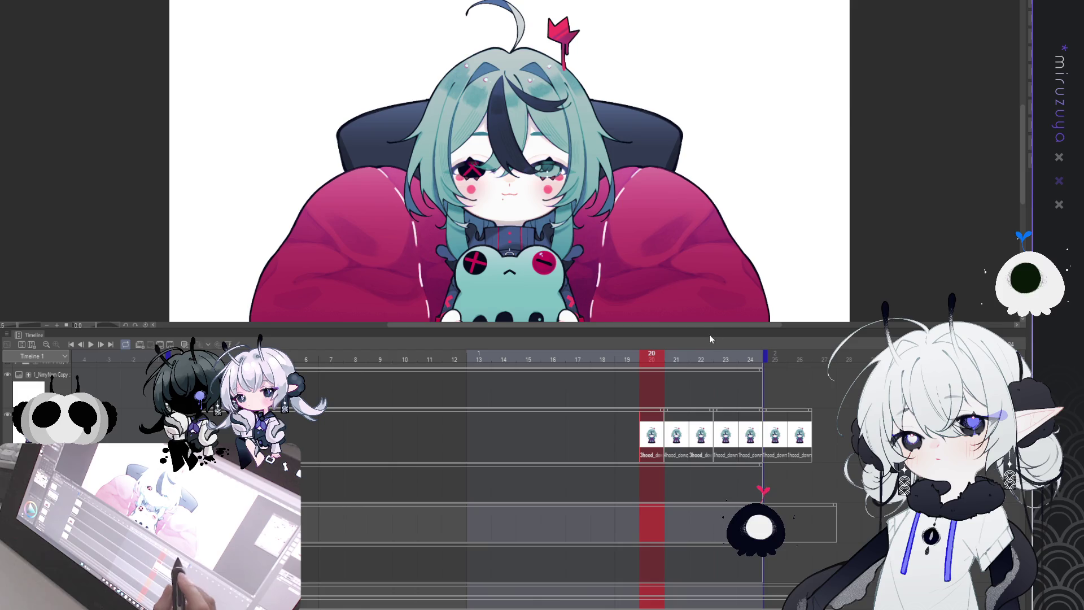
pyautogui.click(677, 445)
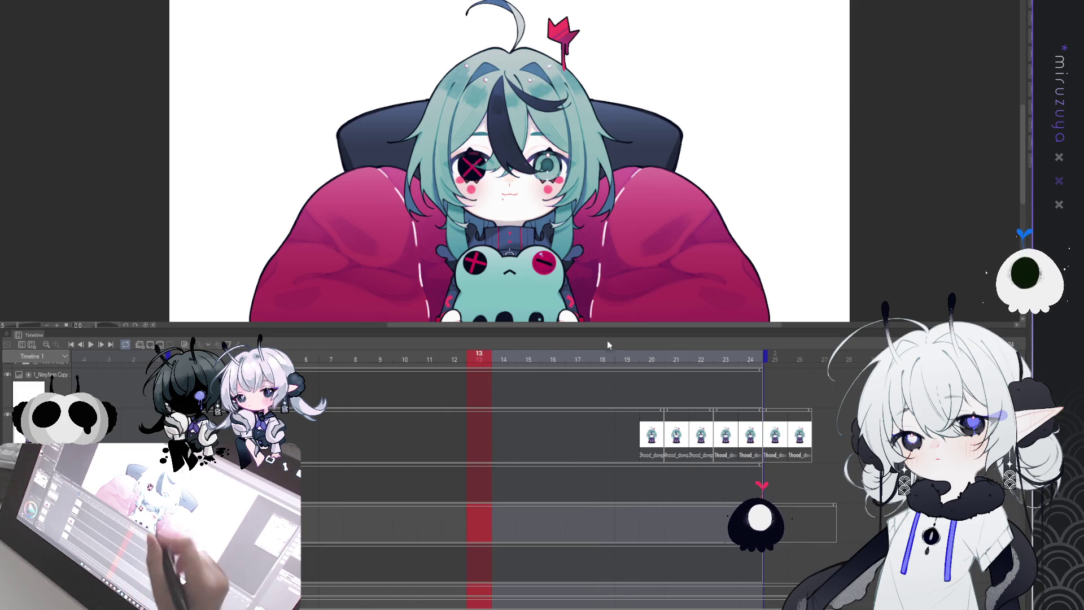
# - Try dragging the X-eye cel from frame 20 earlier toward frame 17
pyautogui.click(655, 437)
pyautogui.moveTo(561, 439); pyautogui.dragTo(559, 439)
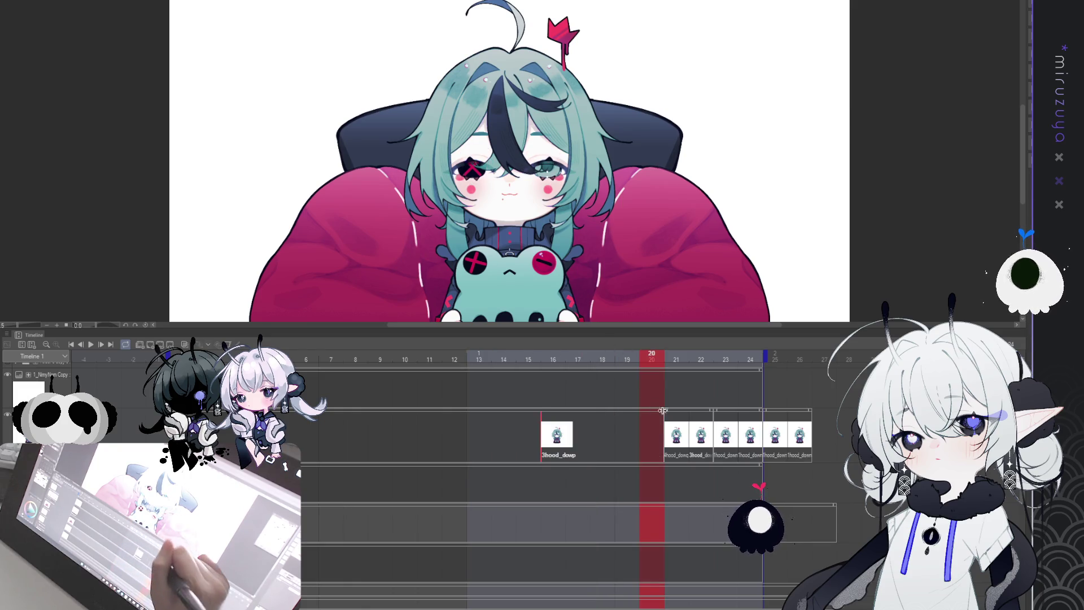
pyautogui.click(682, 440)
pyautogui.hscroll(-2, 582, 434)
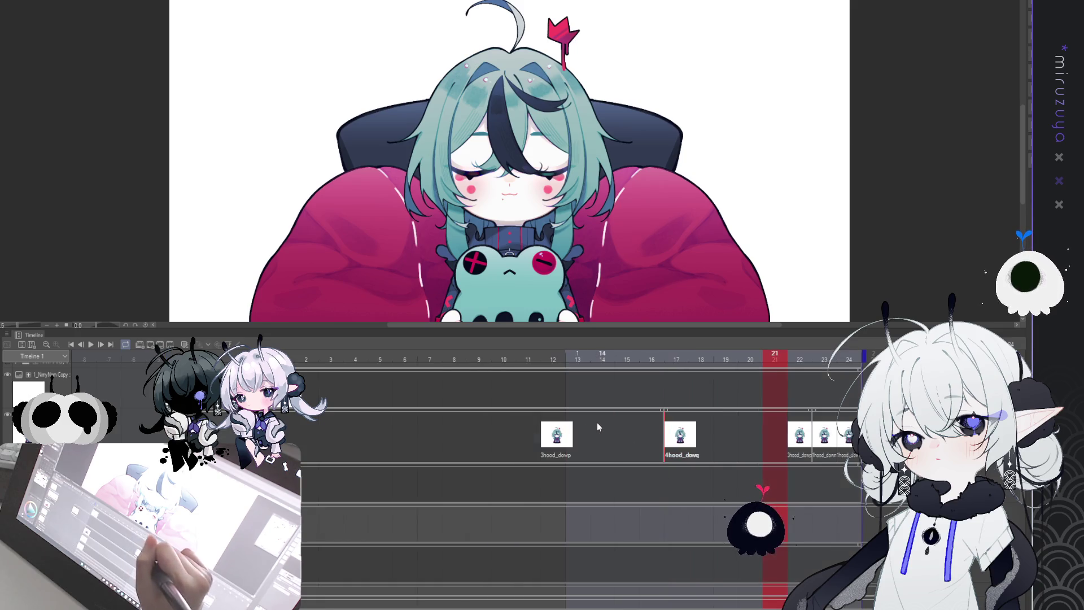
pyautogui.hscroll(2, 669, 388)
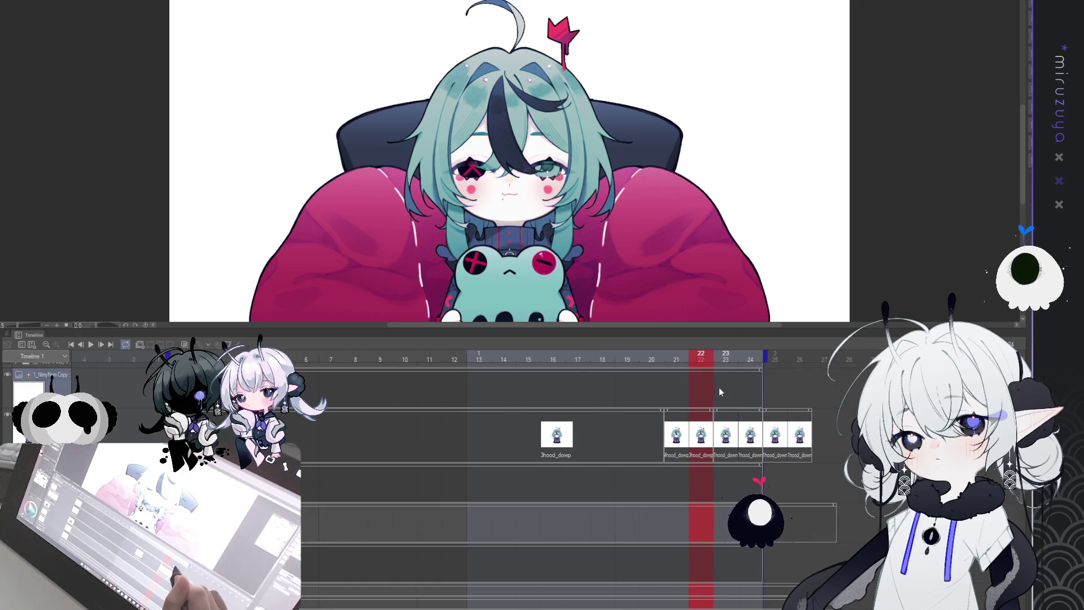
# - Return the 3hood_dowp cel to frame 20 and add a new empty track above the blink cels
pyautogui.click(752, 364)
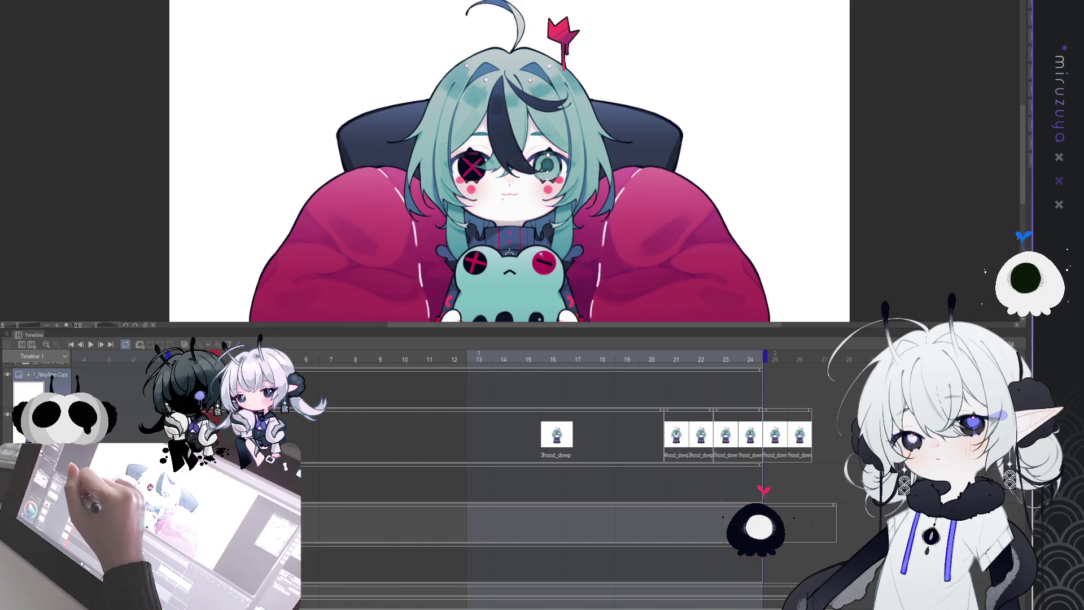
pyautogui.click(681, 435)
pyautogui.click(683, 435)
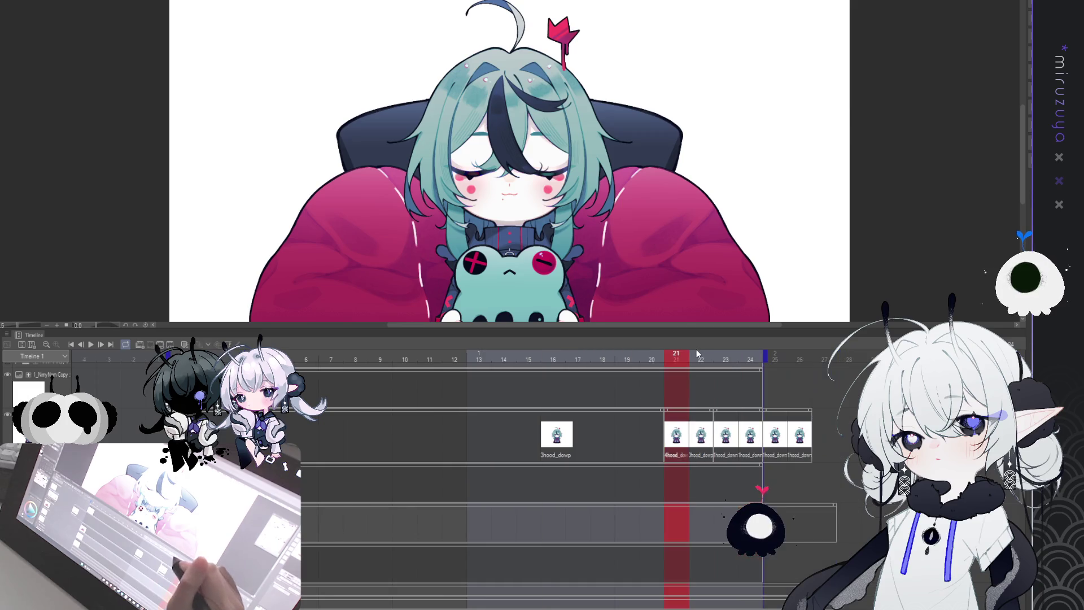
pyautogui.hotkey('ctrl', 'z')
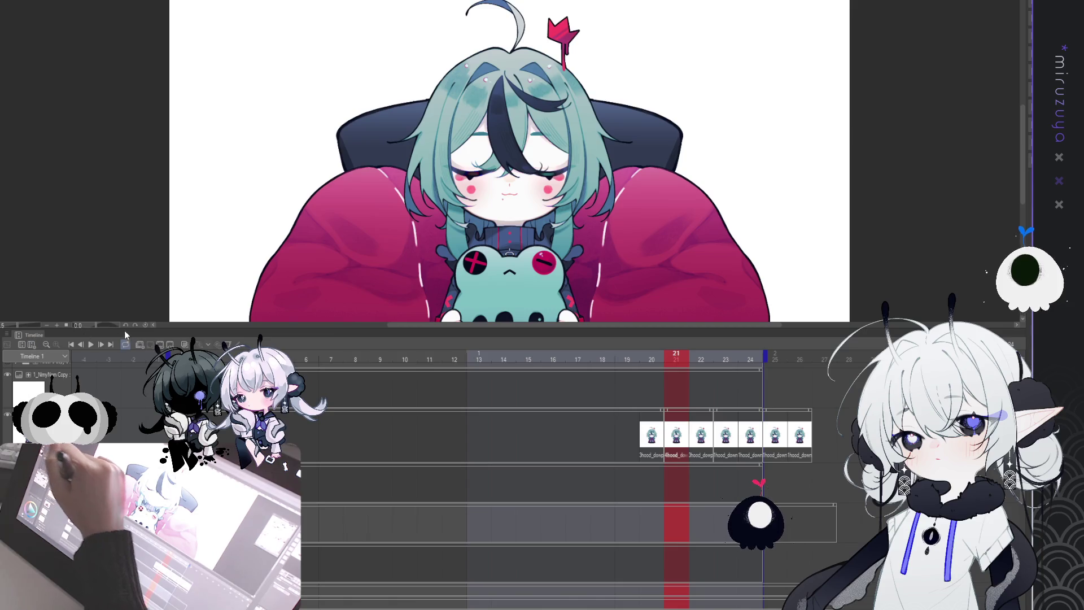
pyautogui.click(140, 345)
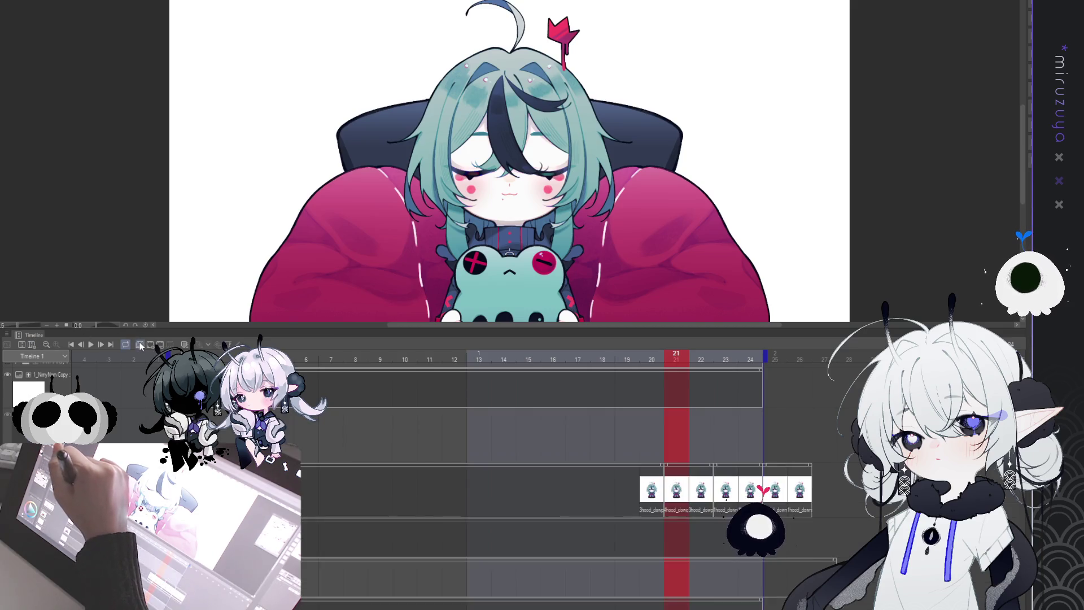